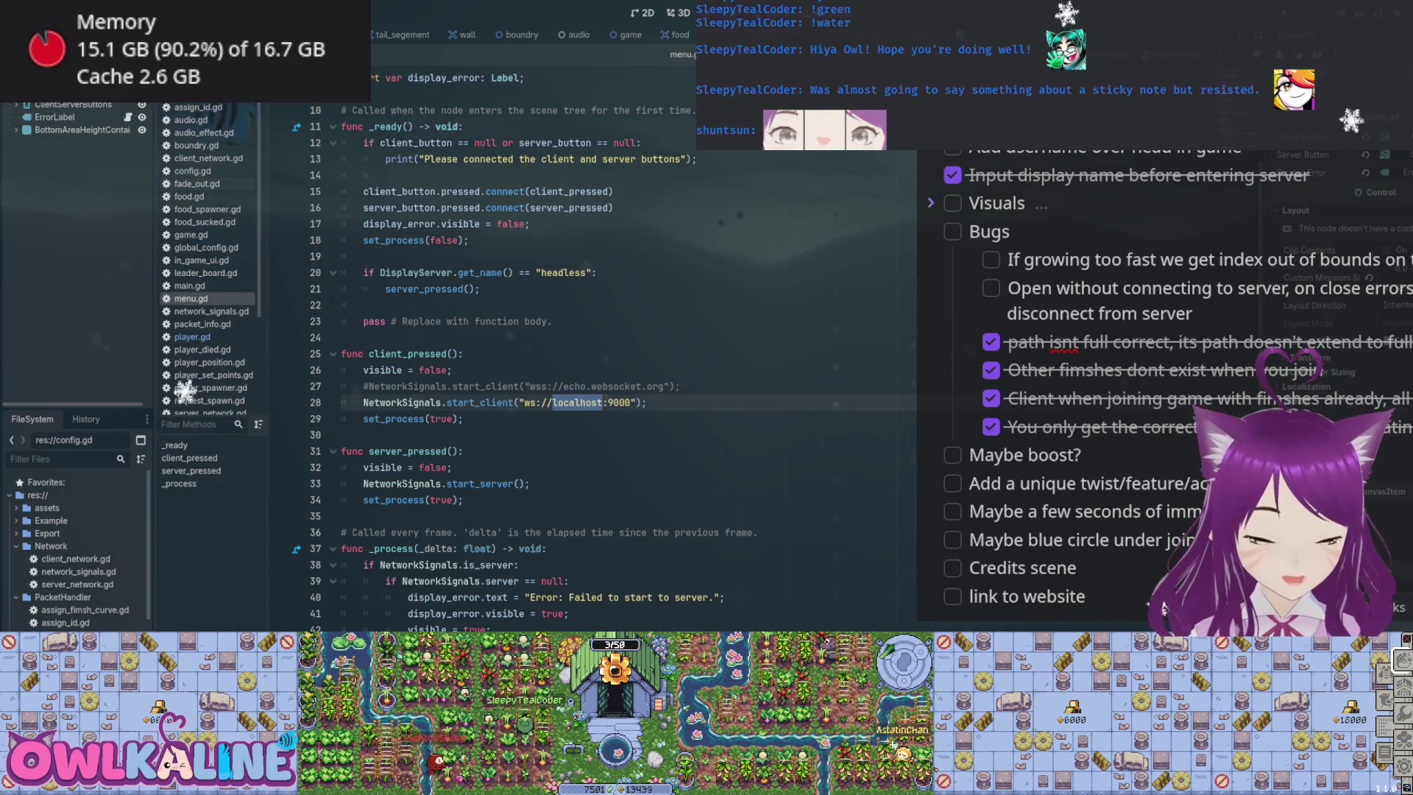
scroll(619, 354, up, 2)
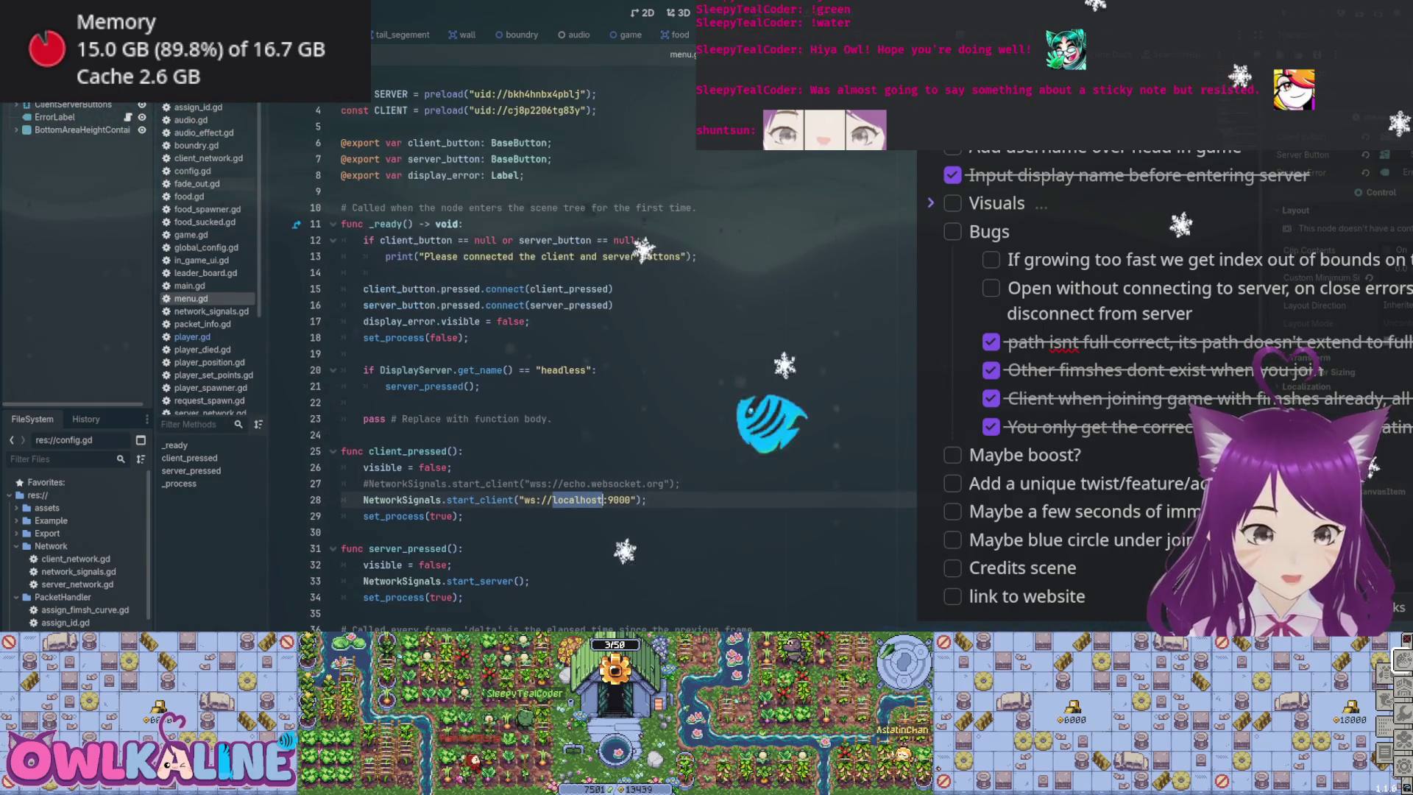
scroll(619, 353, down, 2)
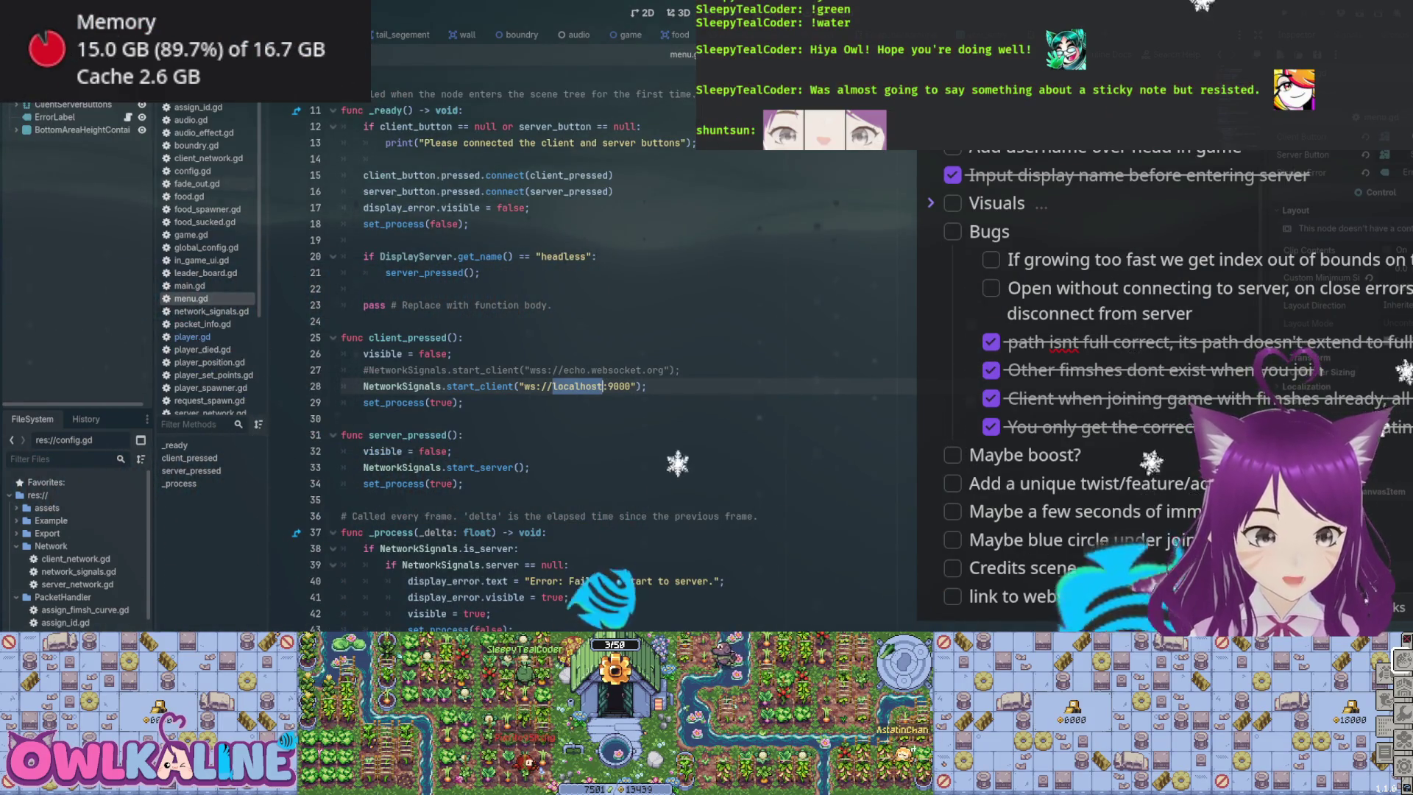
Step: Comment out the localhost start_client line and add an active copy pointing at wss://owlkaline.com
double_click(408, 337)
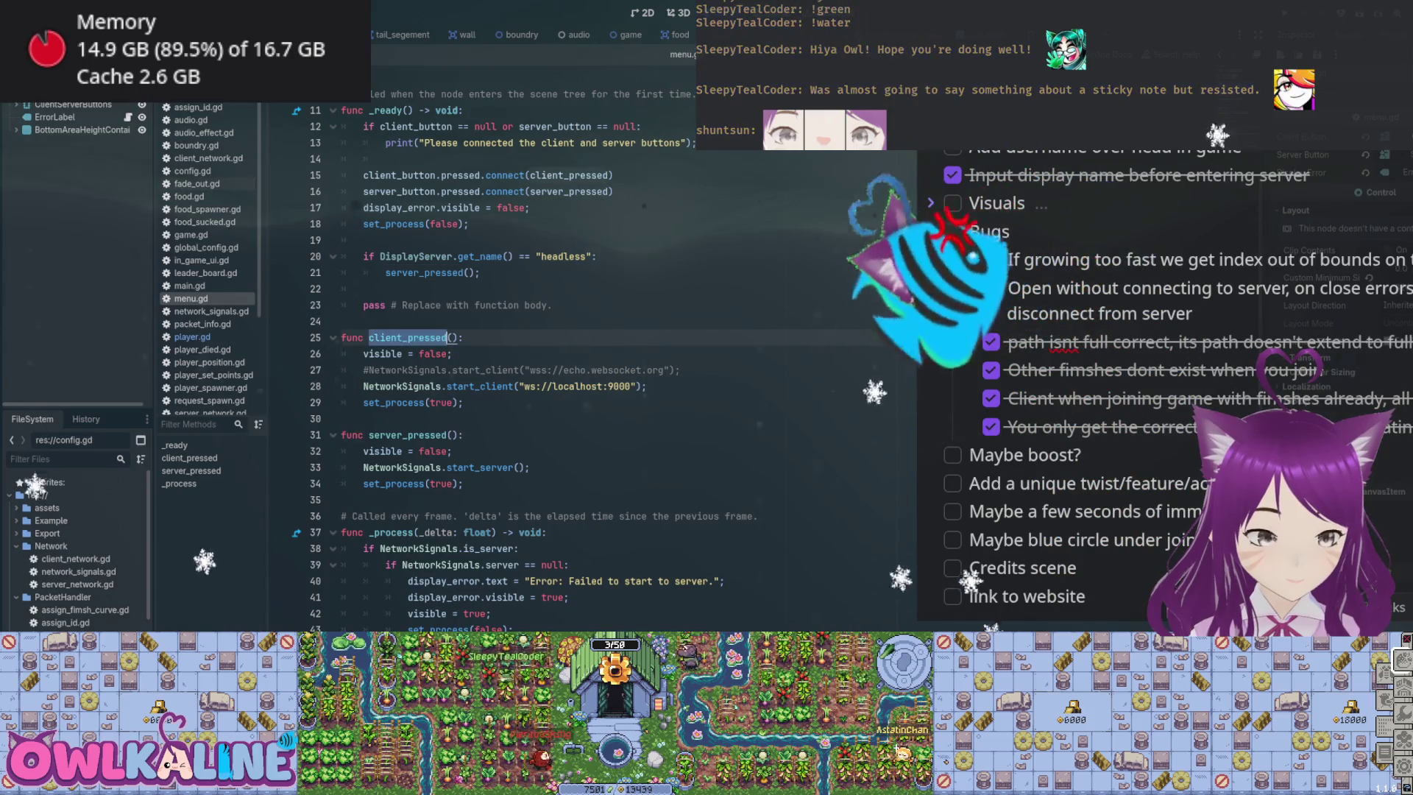
double_click(576, 385)
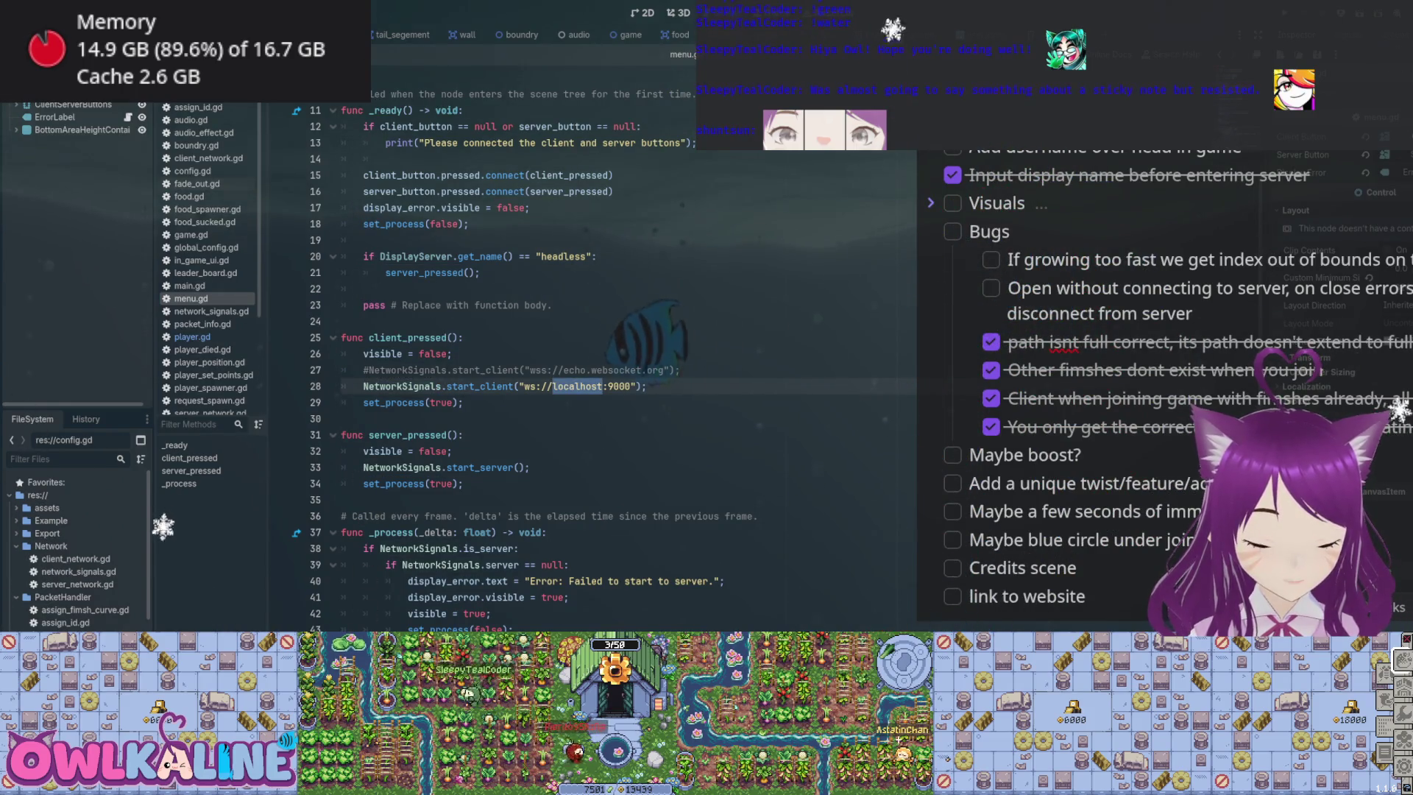
click(363, 386)
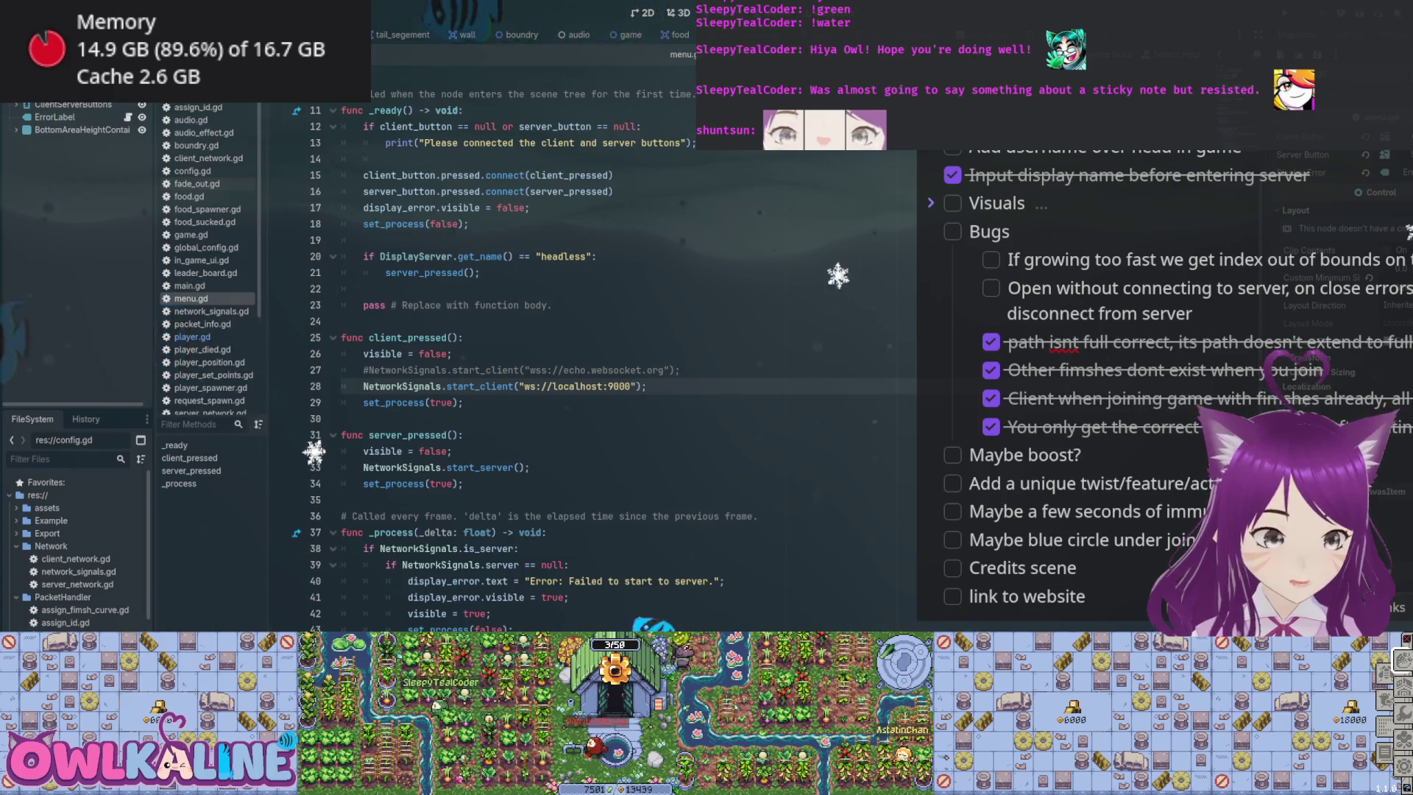
key(Return)
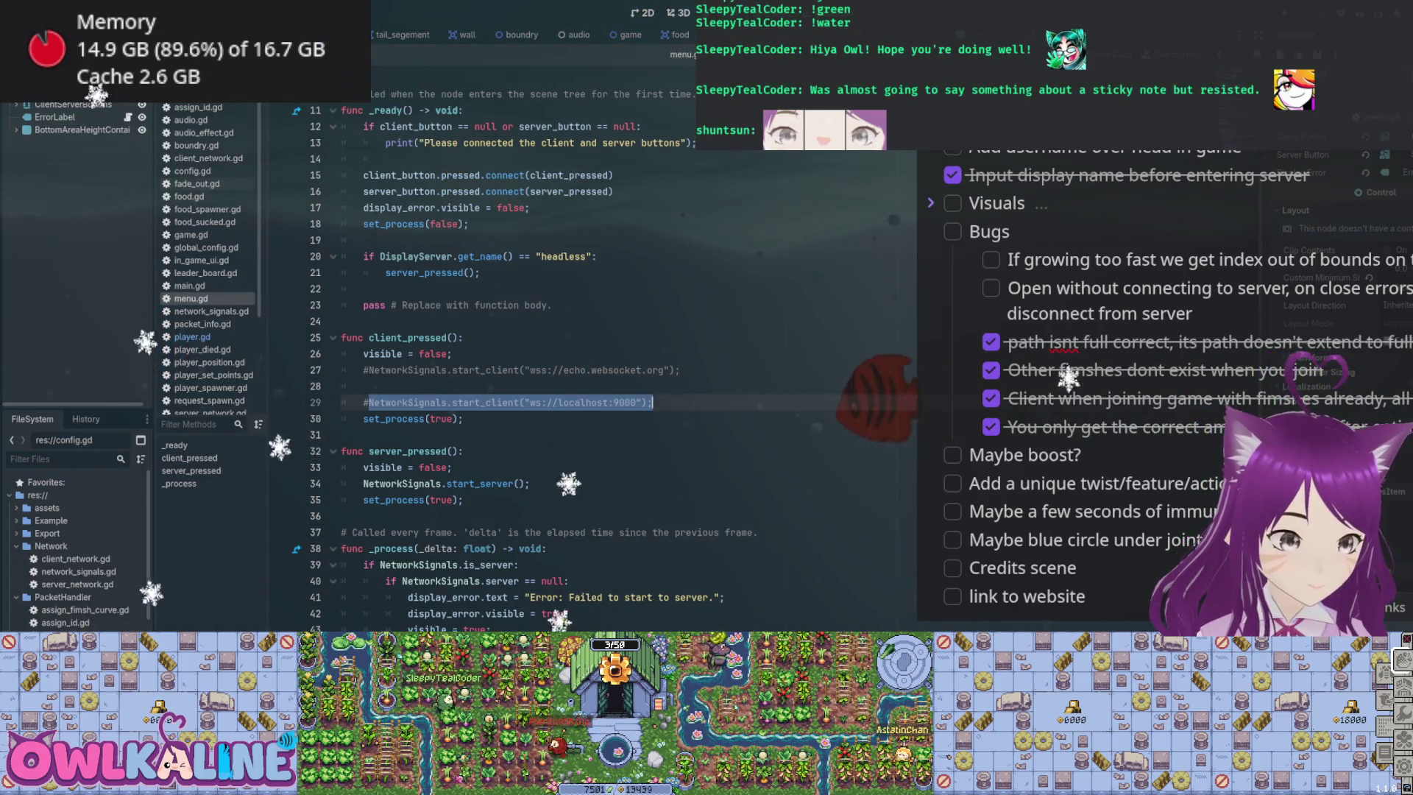
key(End)
key(Return)
text(NetworkSignals.start_client("ws://localhost:9000");)
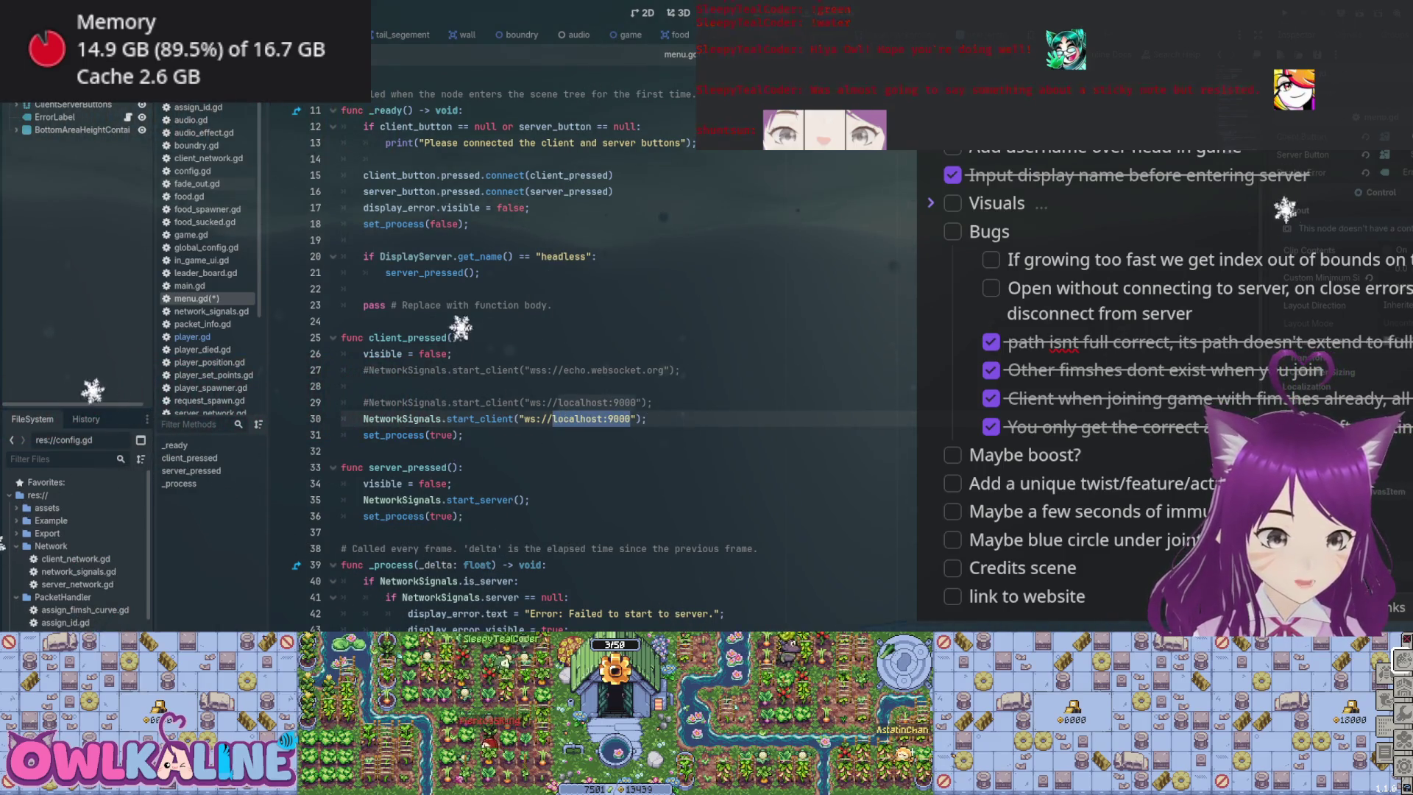
text(ne.com/long_fims)
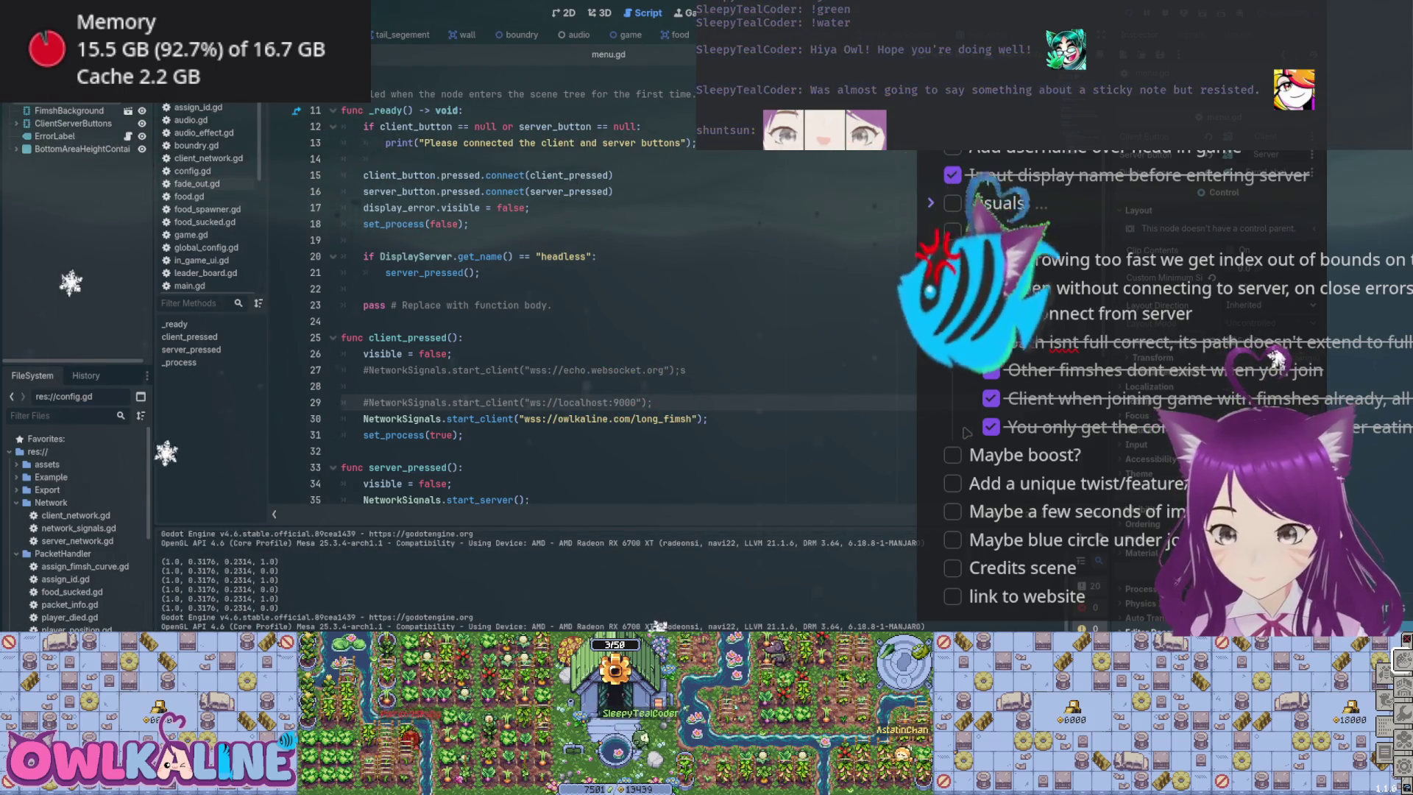
scroll(552, 331, down, 3)
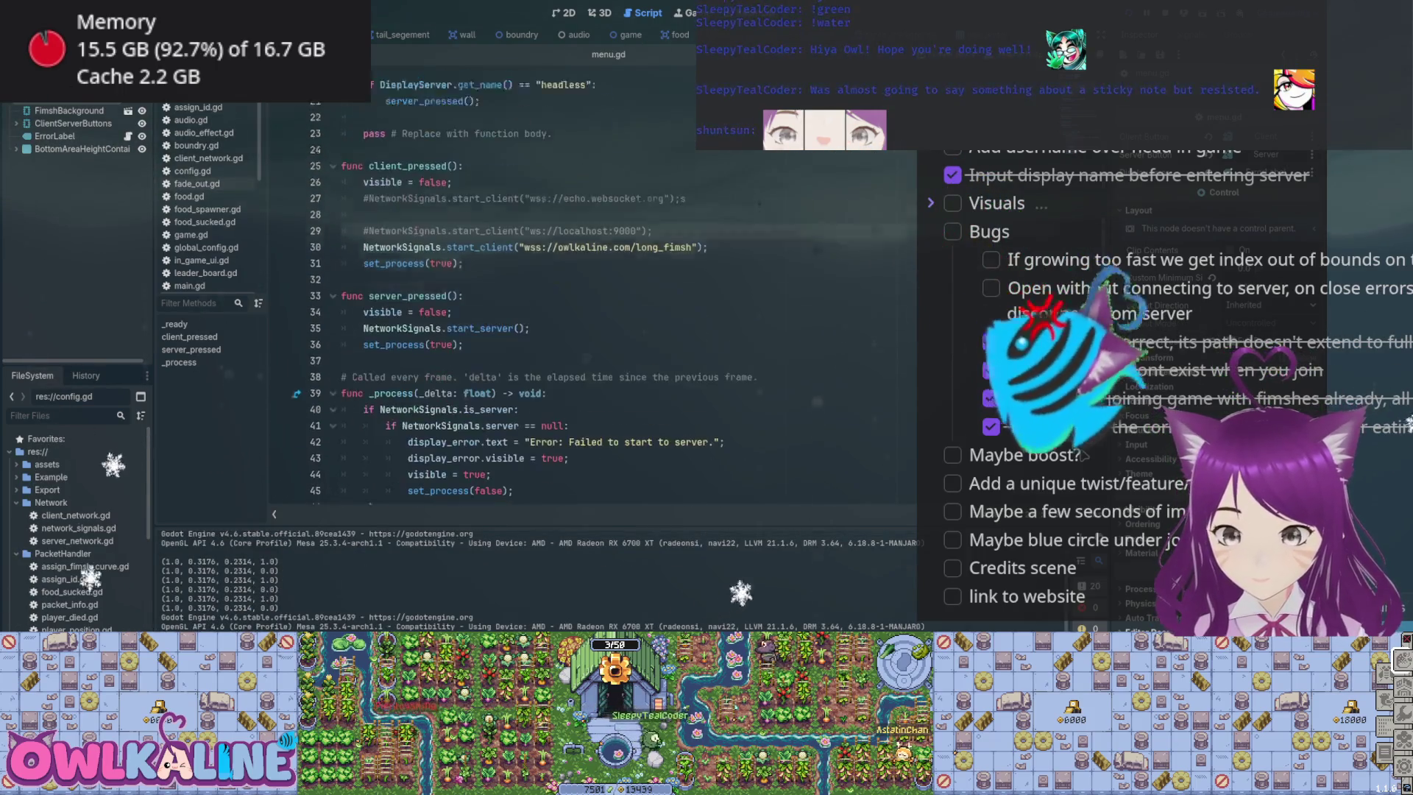
scroll(552, 332, down, 3)
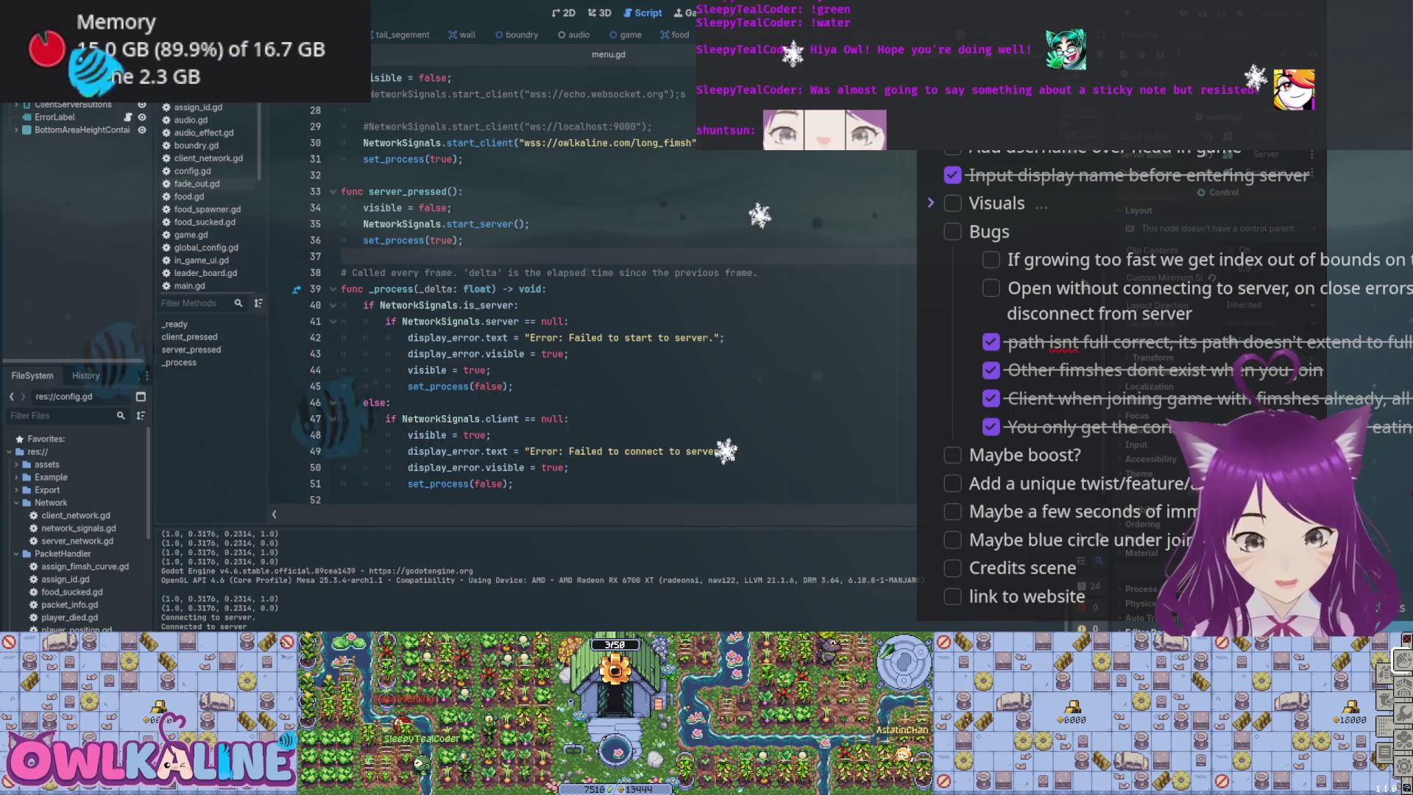
Step: Leave menu.gd connecting to wss://owlkaline.com and switch to the browser to open the game's address
key(Up)
key(Up)
key(Up)
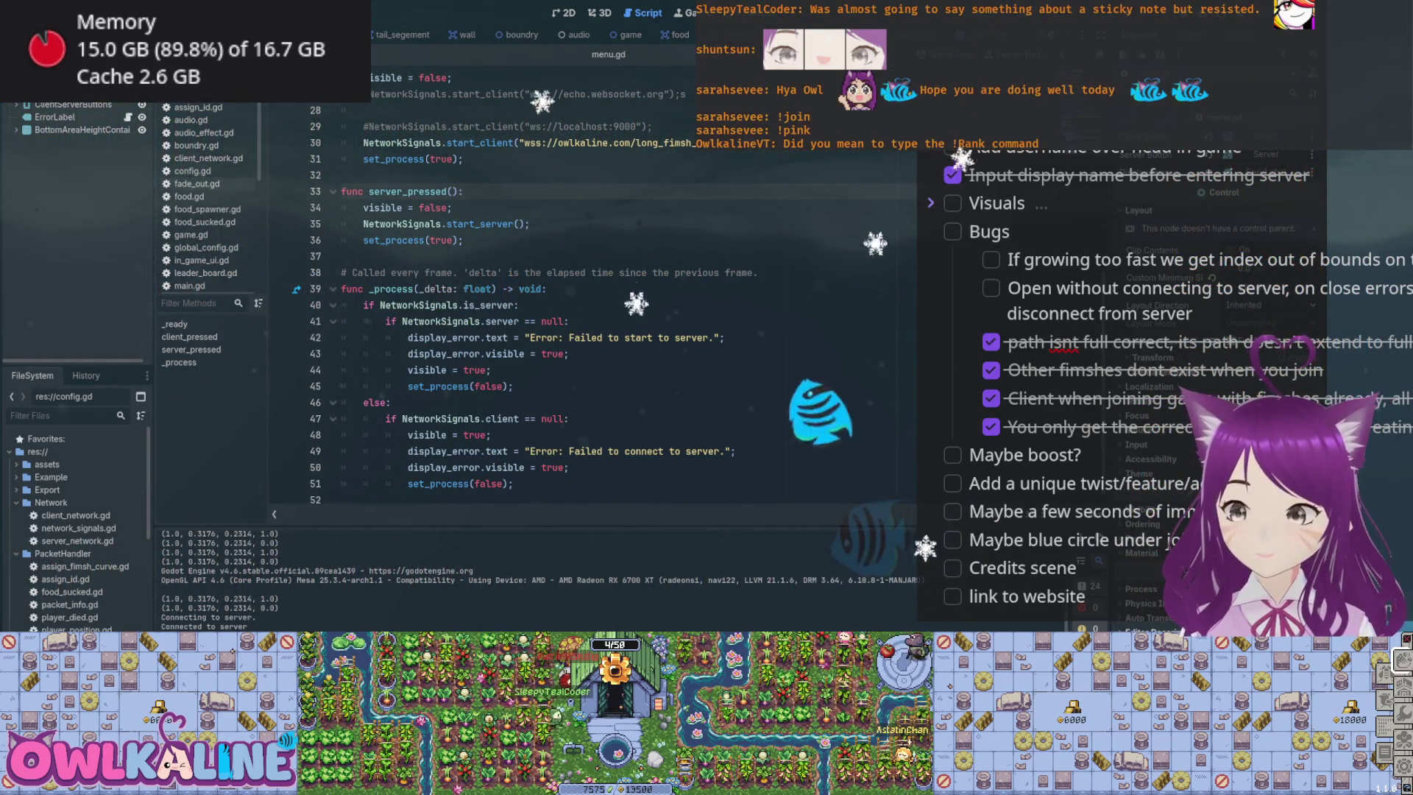
key(alt+Tab)
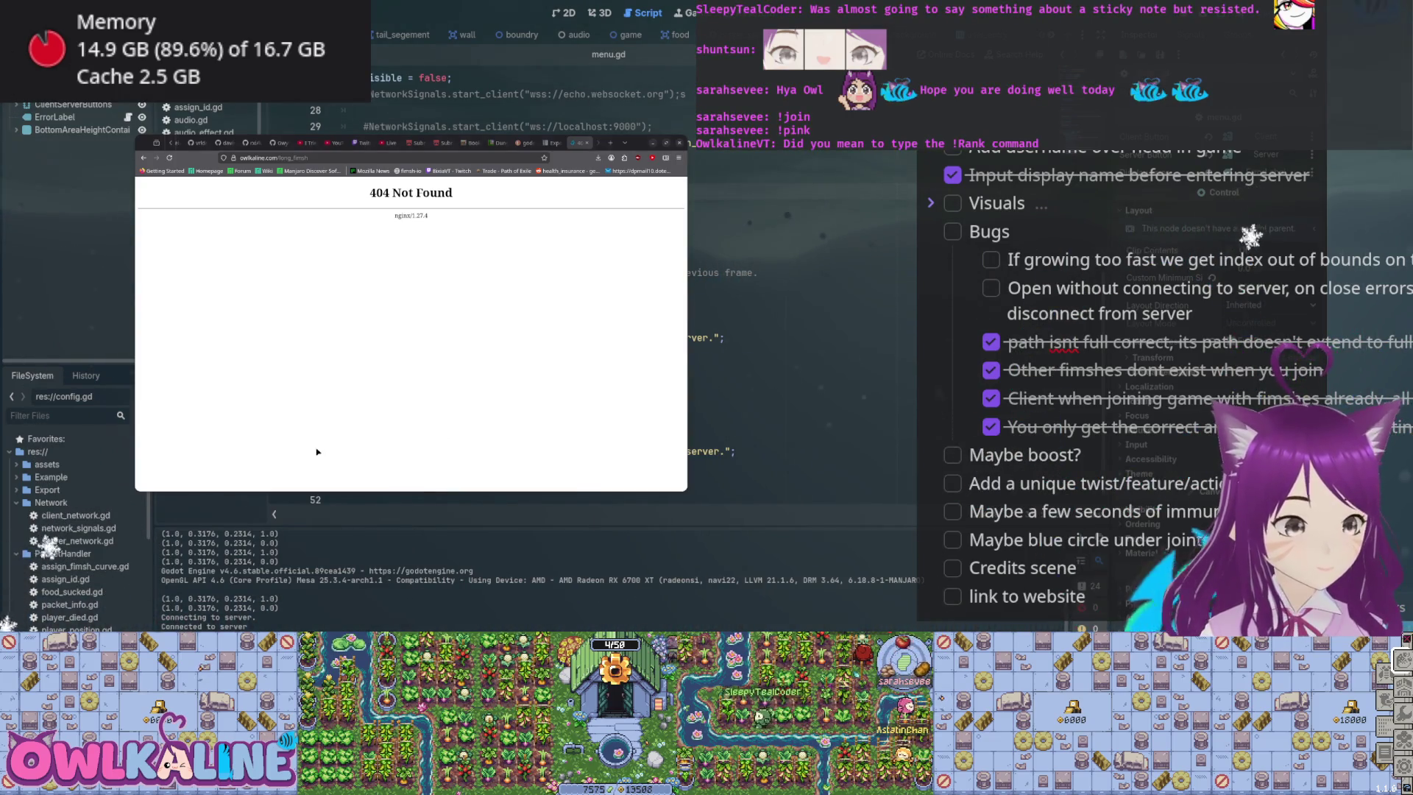
Step: Reload the corrected owlkaline.com game URL, which still returns 404 Not Found
key(F5)
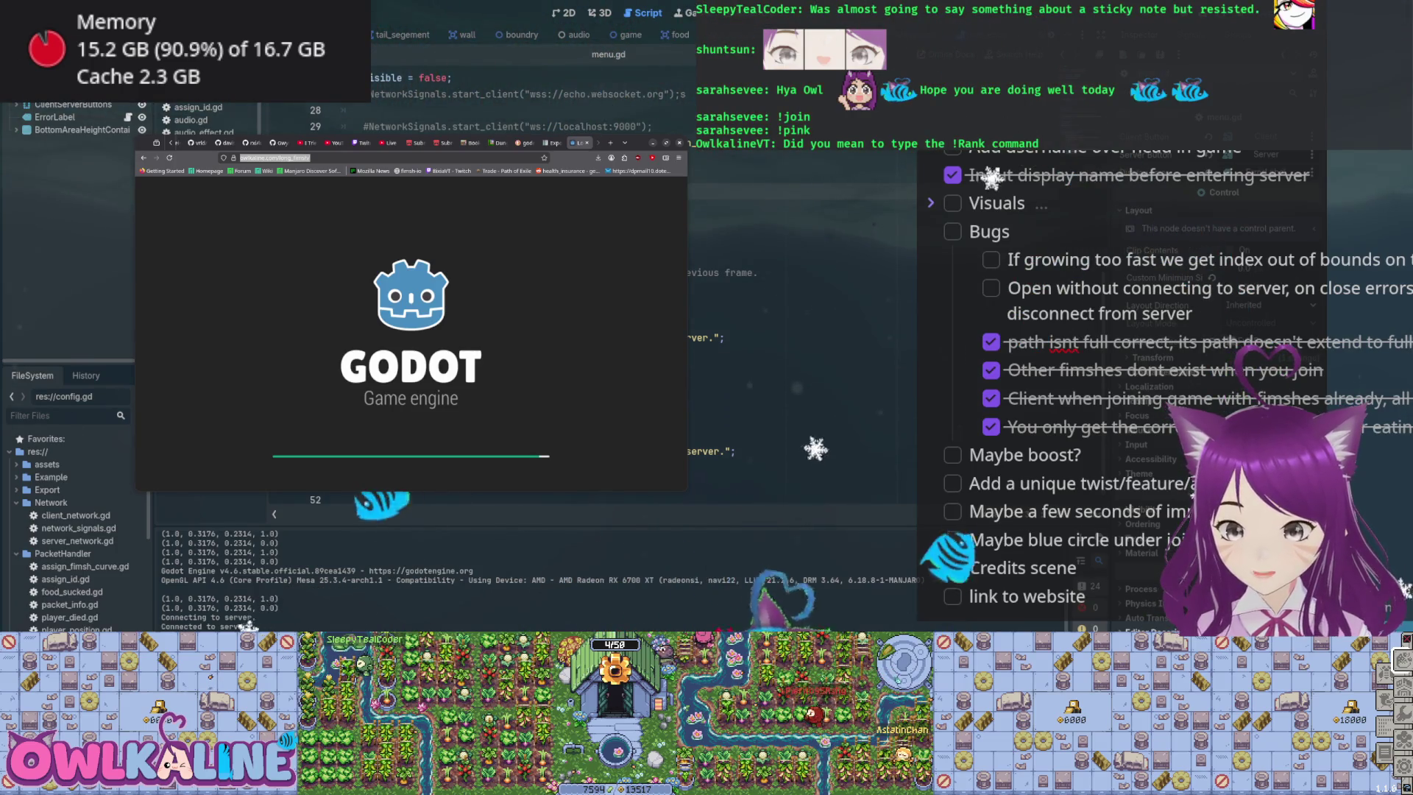
Step: Send the owlkaline.com snake game link in the Twitch chat and return to the loaded game page
click(359, 145)
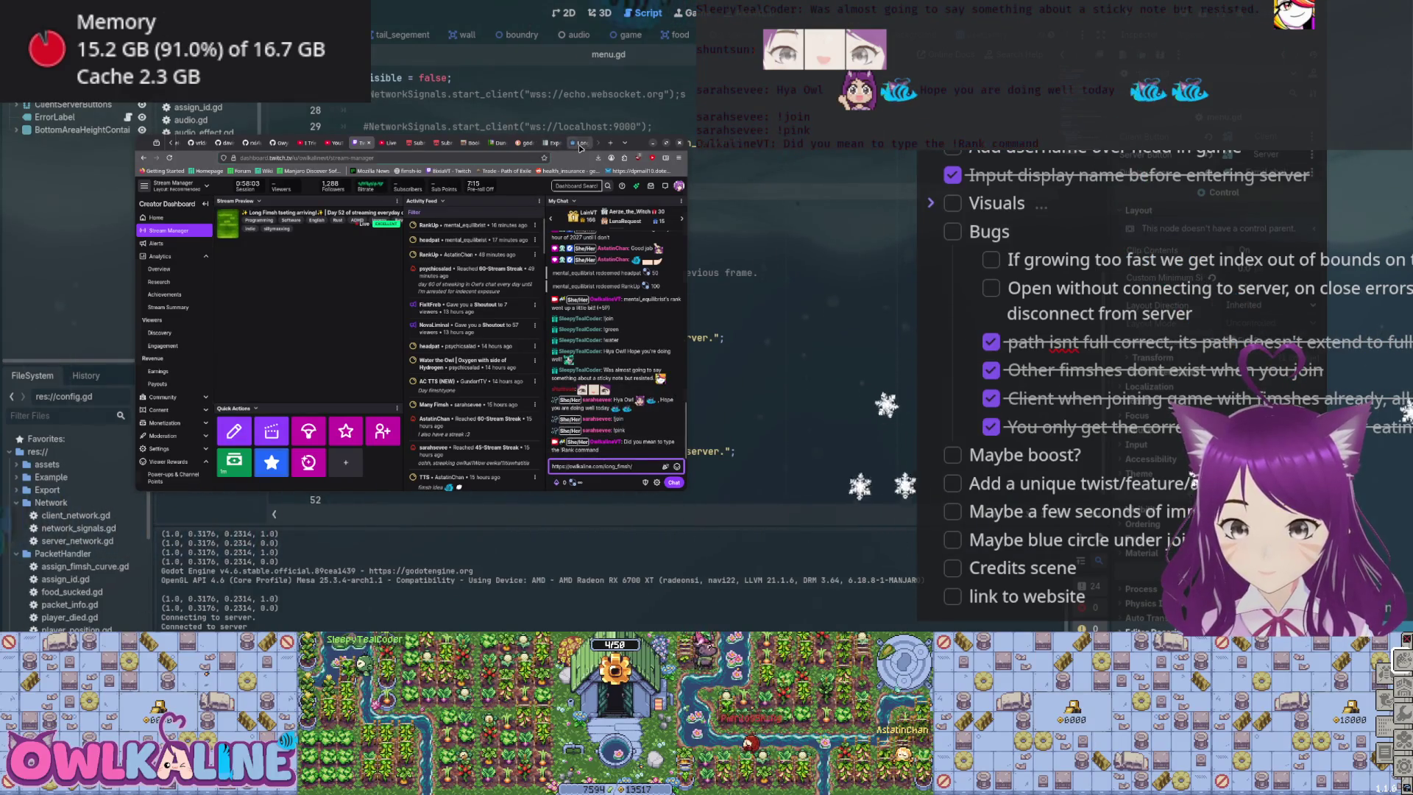
click(579, 144)
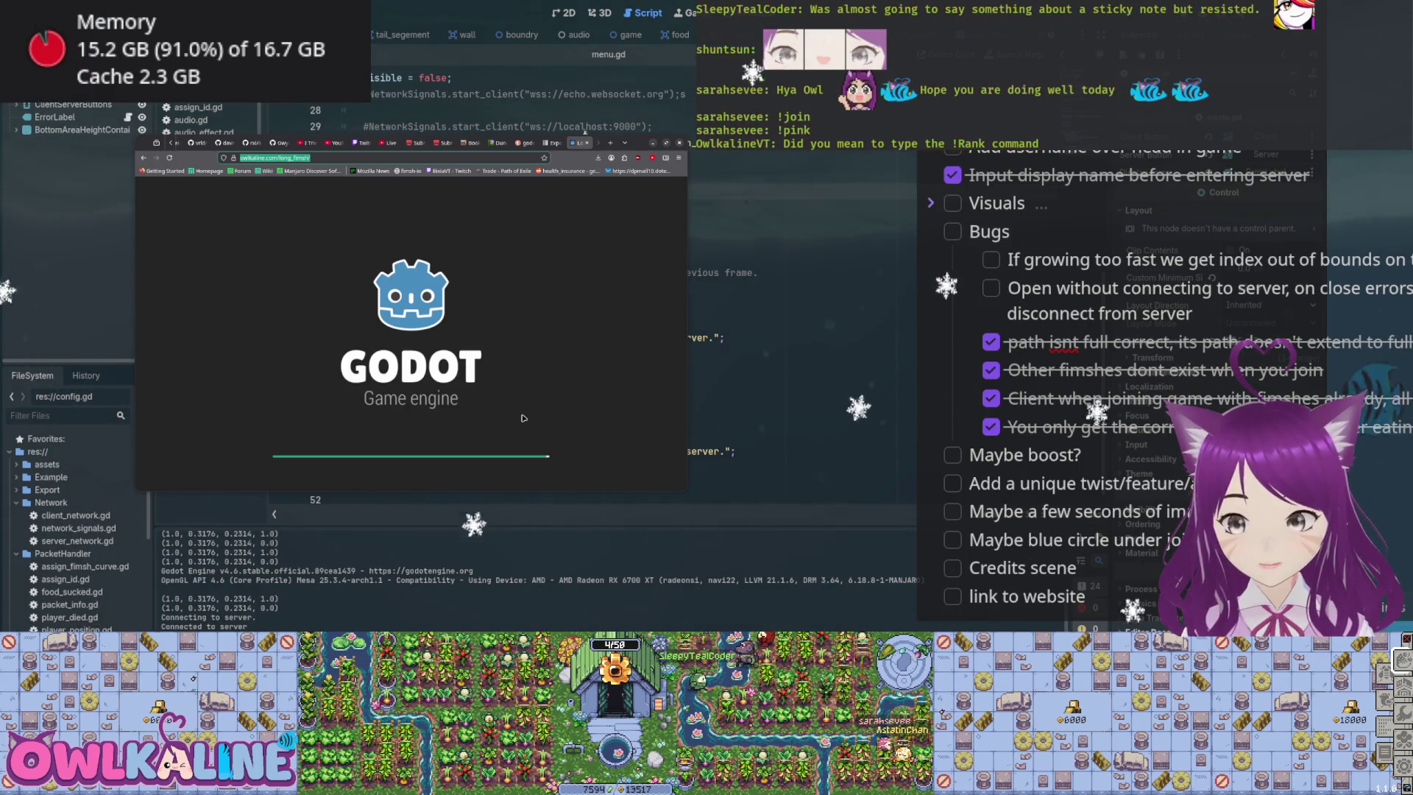
key(ctrl+w)
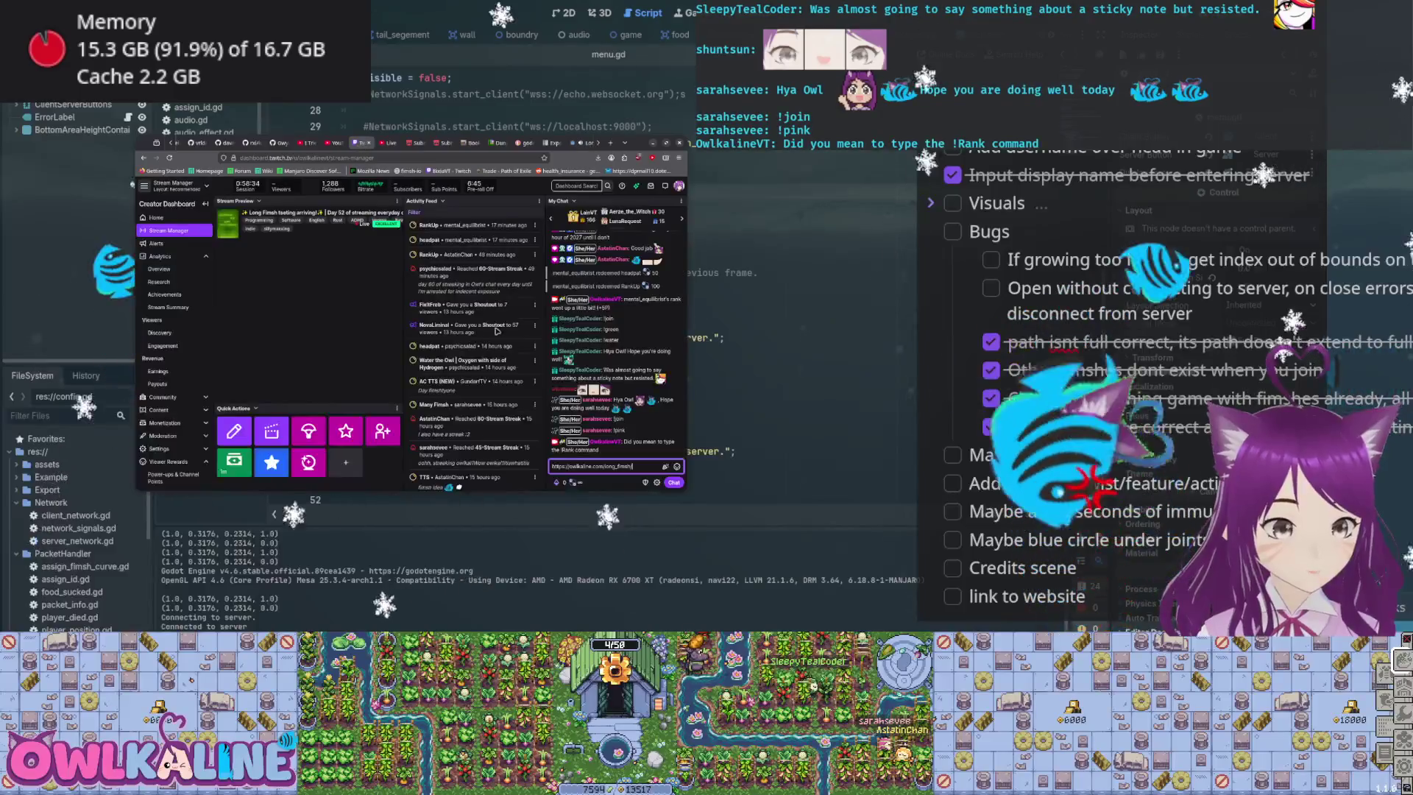
key(Return)
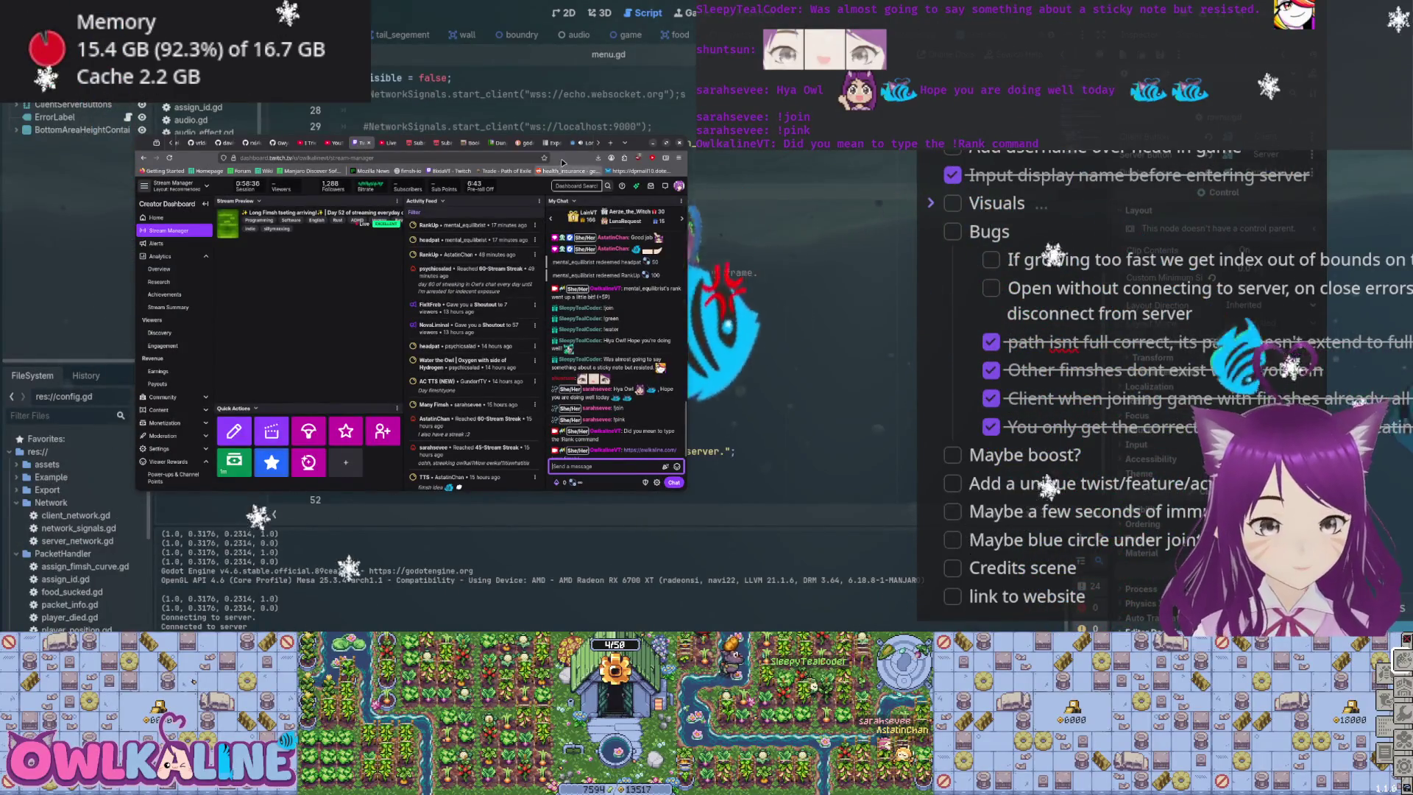
click(559, 145)
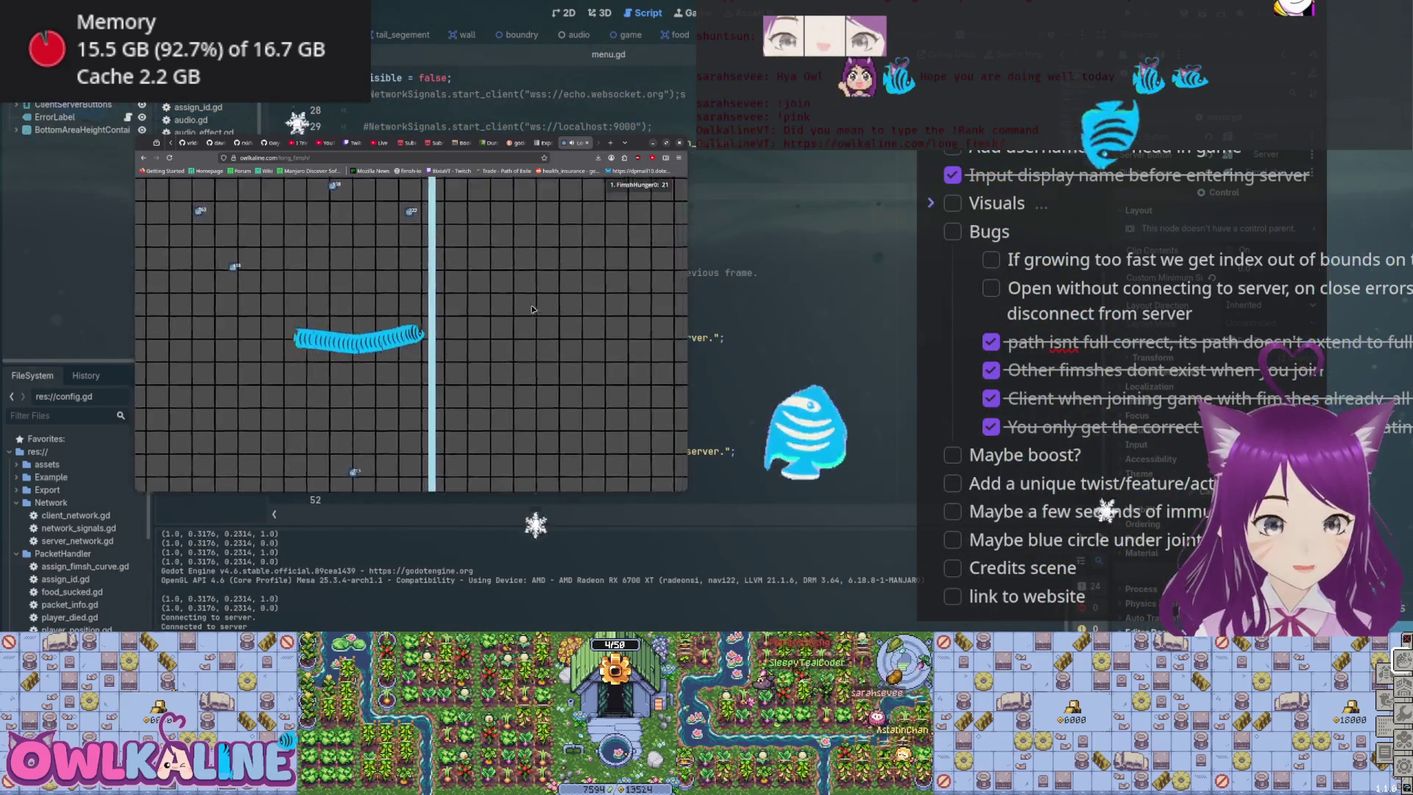
text(O)
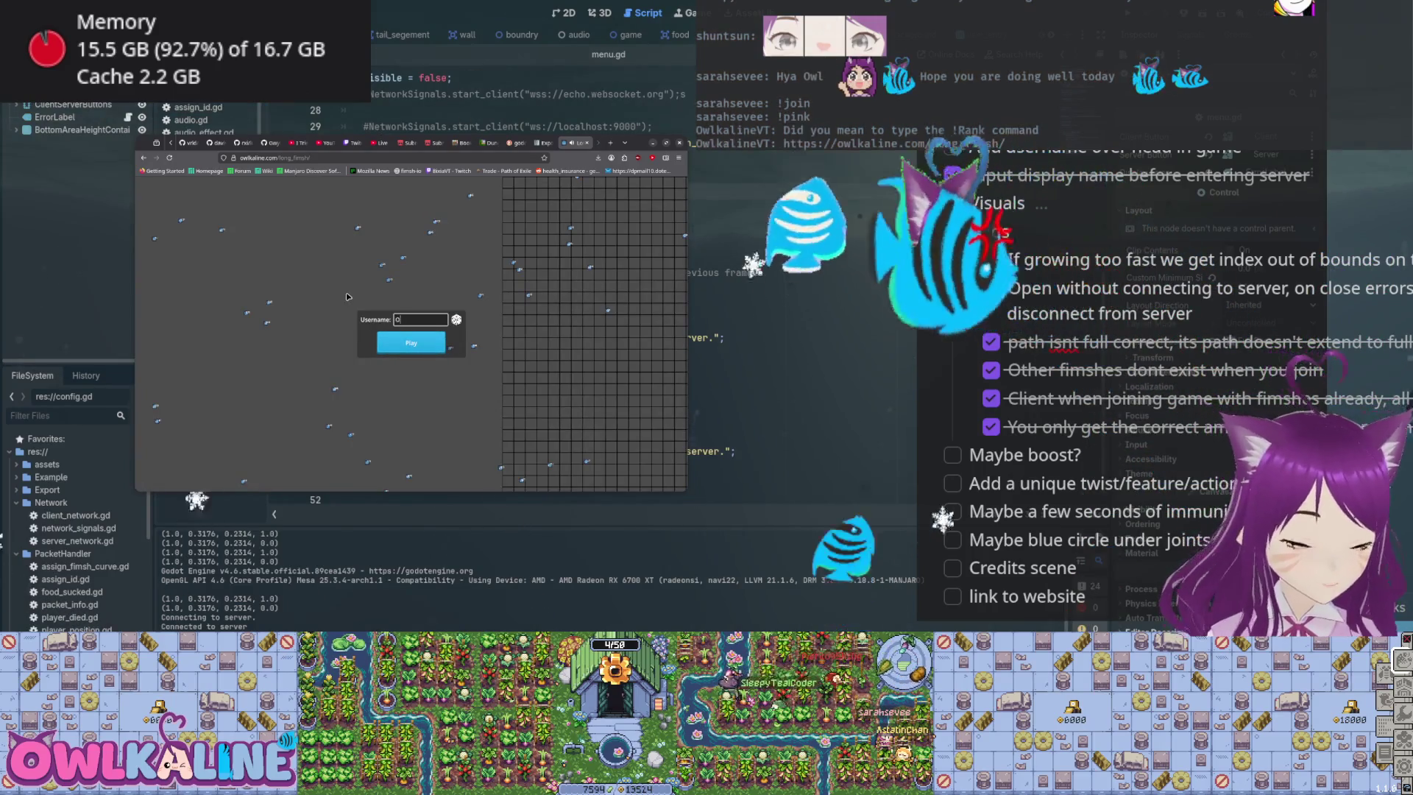
text(wlkalineVT)
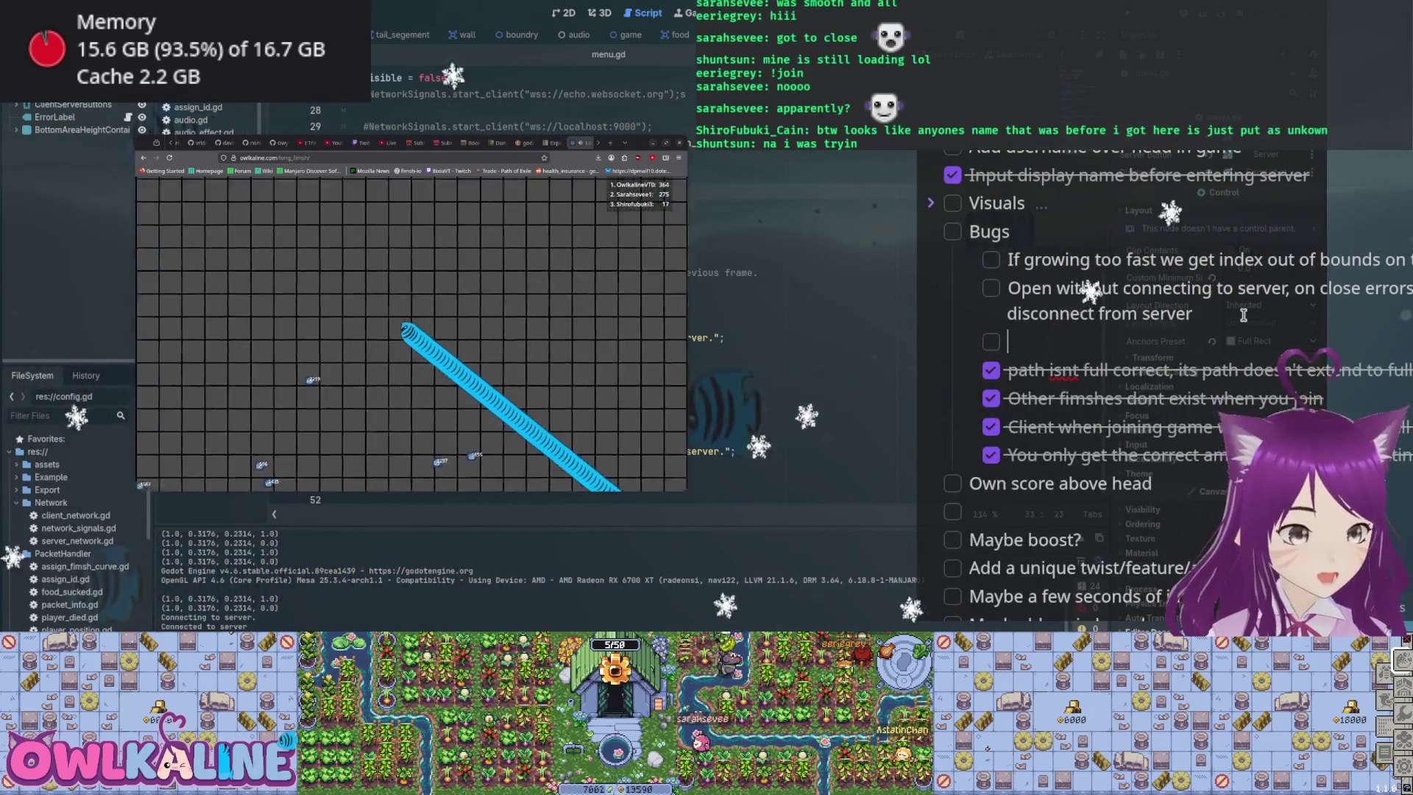
text(People already connected will have unknown as th)
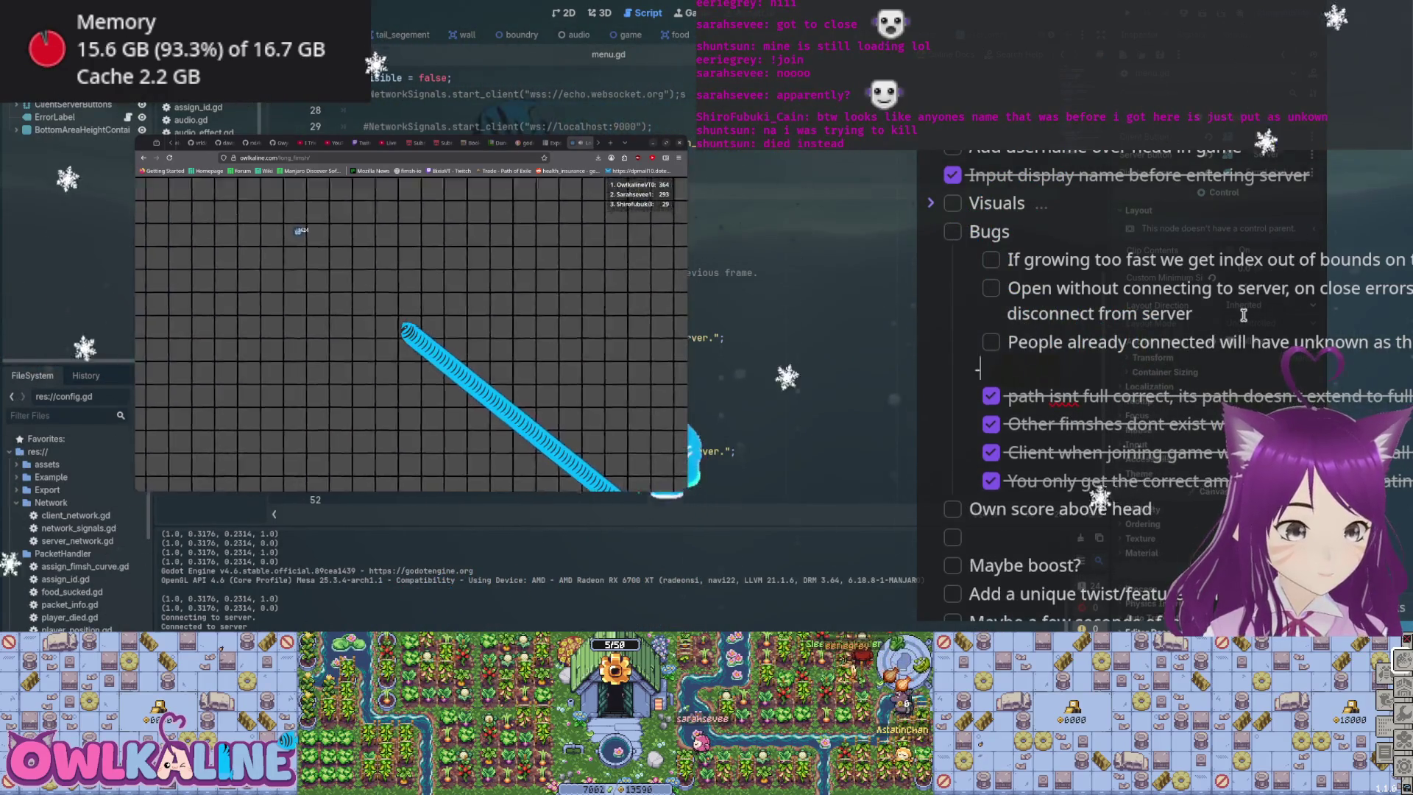
Step: Finish the bug note about connected players showing as unknown on the leaderboard, removing the empty line
key(BackSpace)
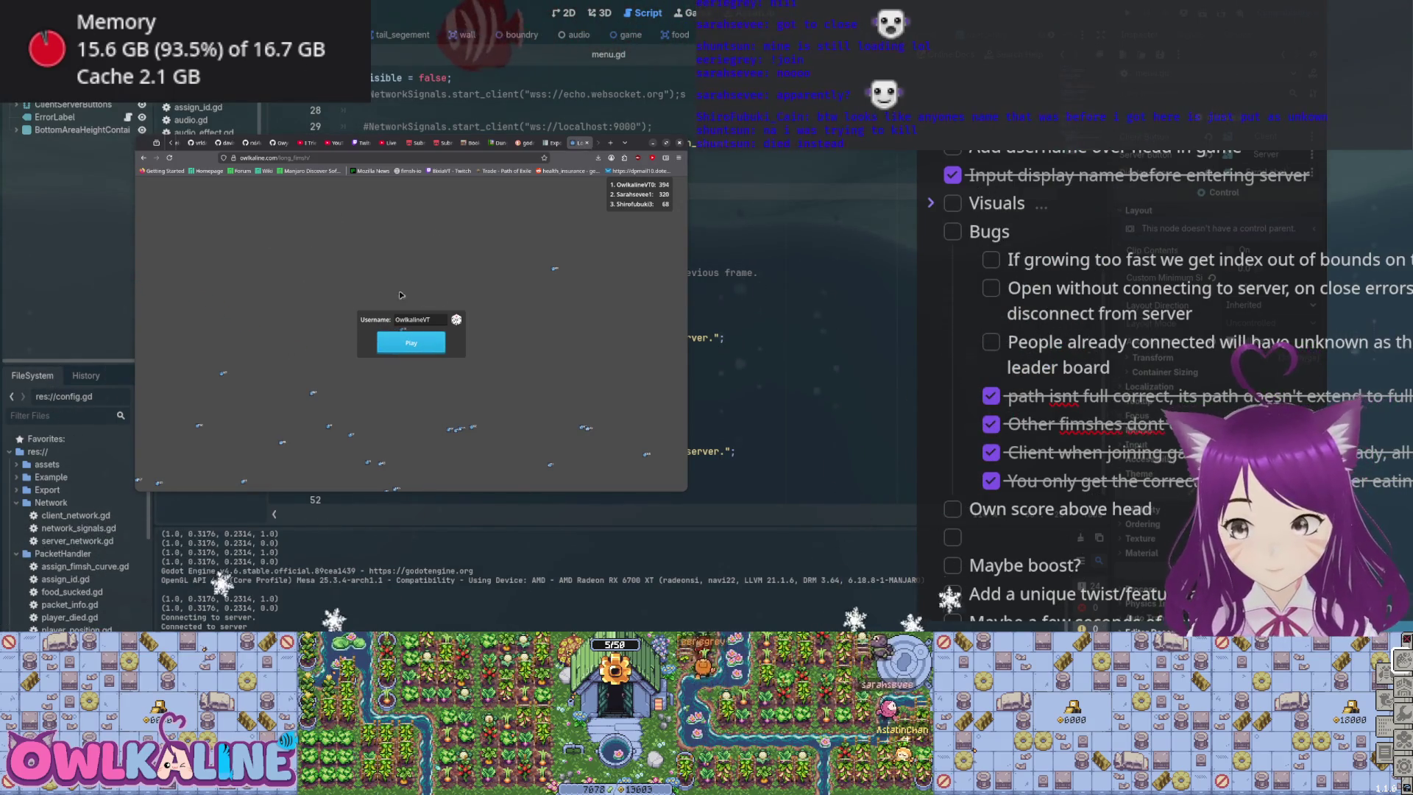
Step: Join the game with Play under the entered username and start a snake round
click(428, 346)
text(link to website)
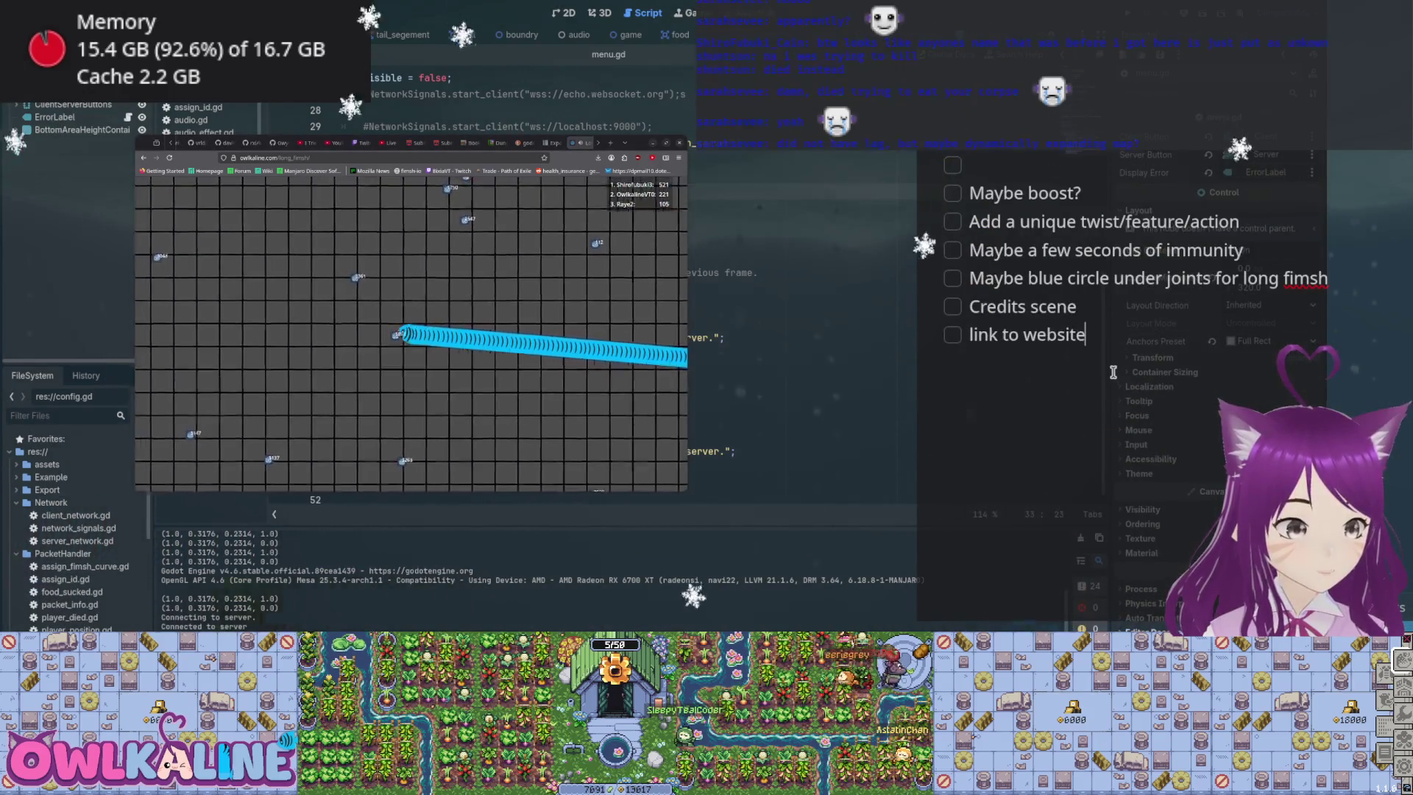
Step: Start a new checklist item below 'link to website' for the map-expansion to-do
key(Return)
text(dynamicall)
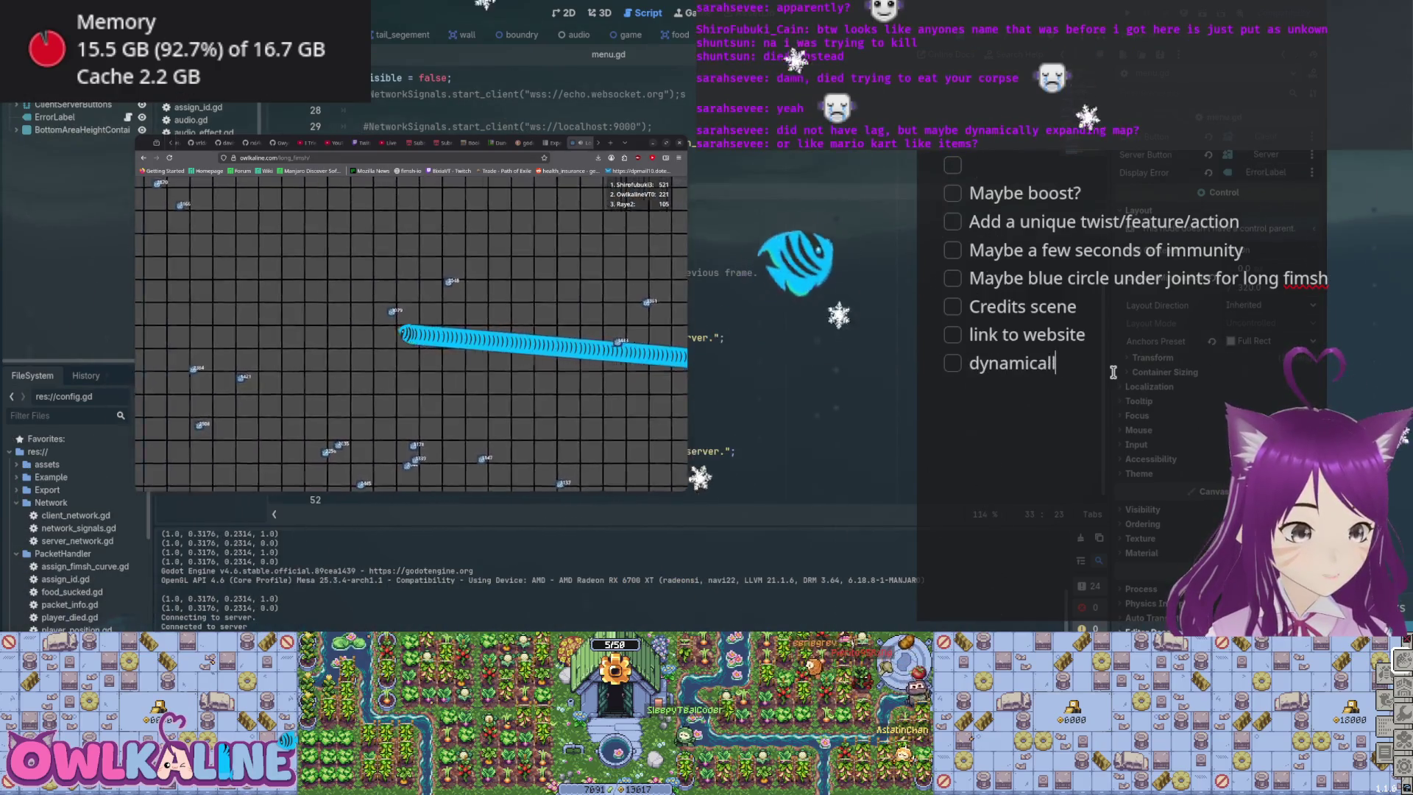
text(y expand map with)
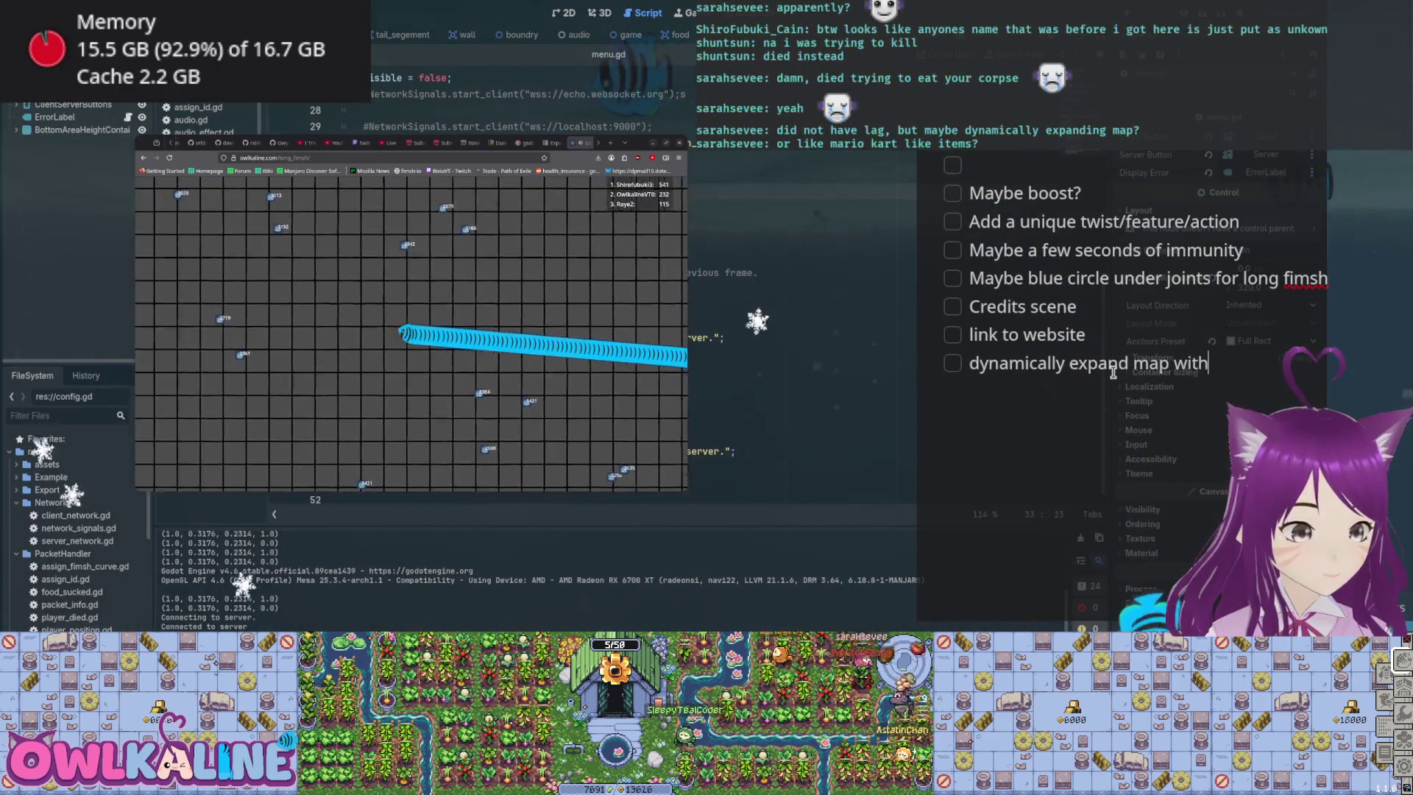
text( players?)
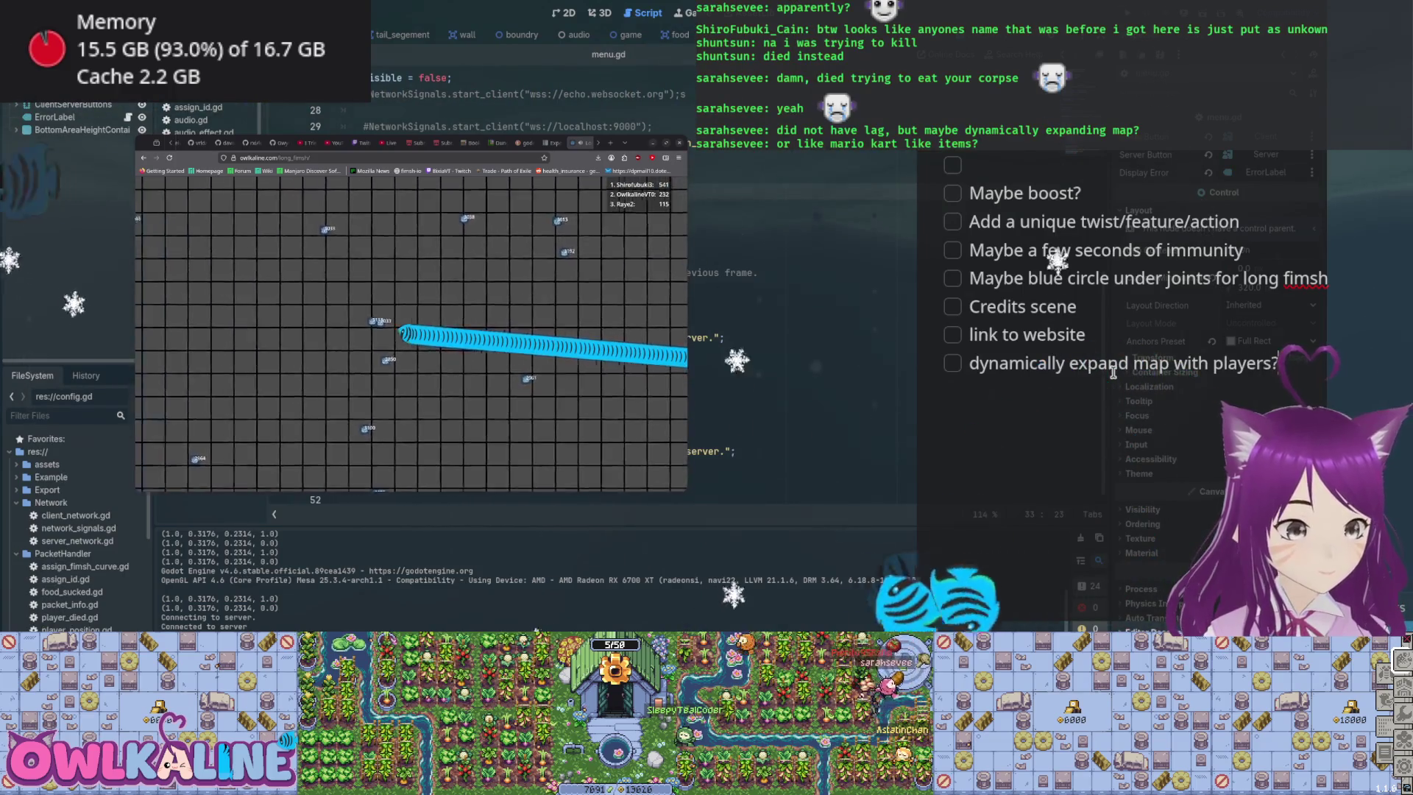
text( up to a max)
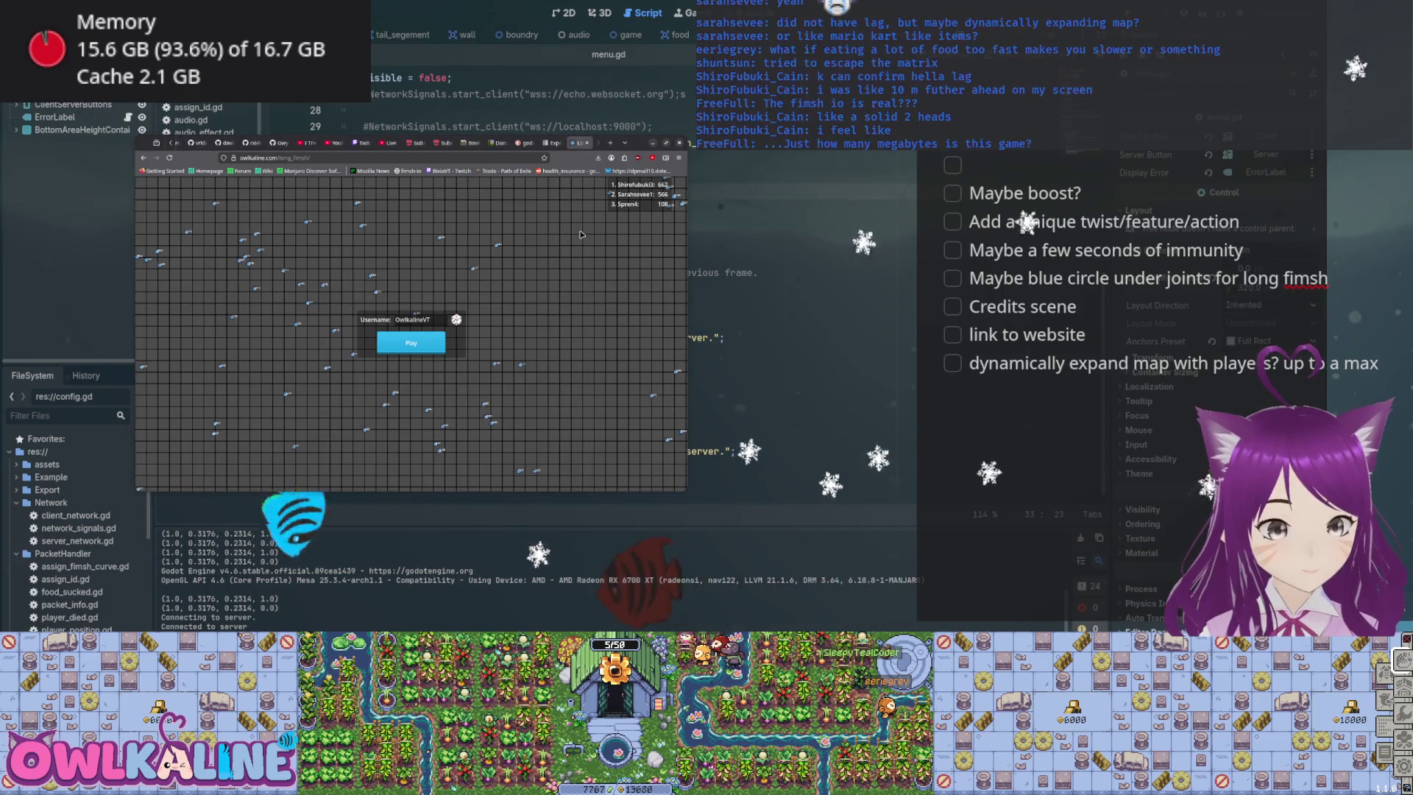
Step: Leave the snake game at its username prompt and open a new empty browser tab for searching
click(607, 142)
text(g)
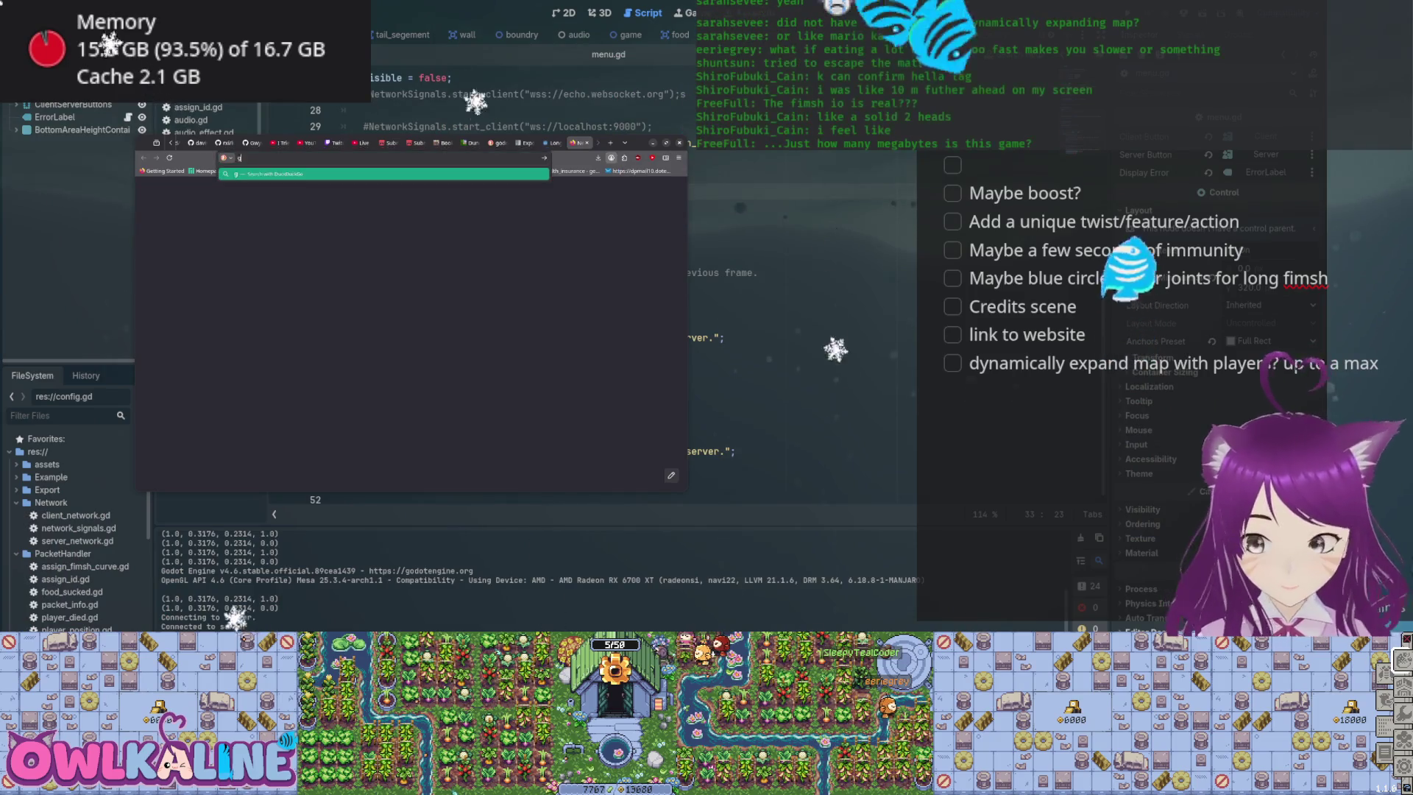
text(odot)
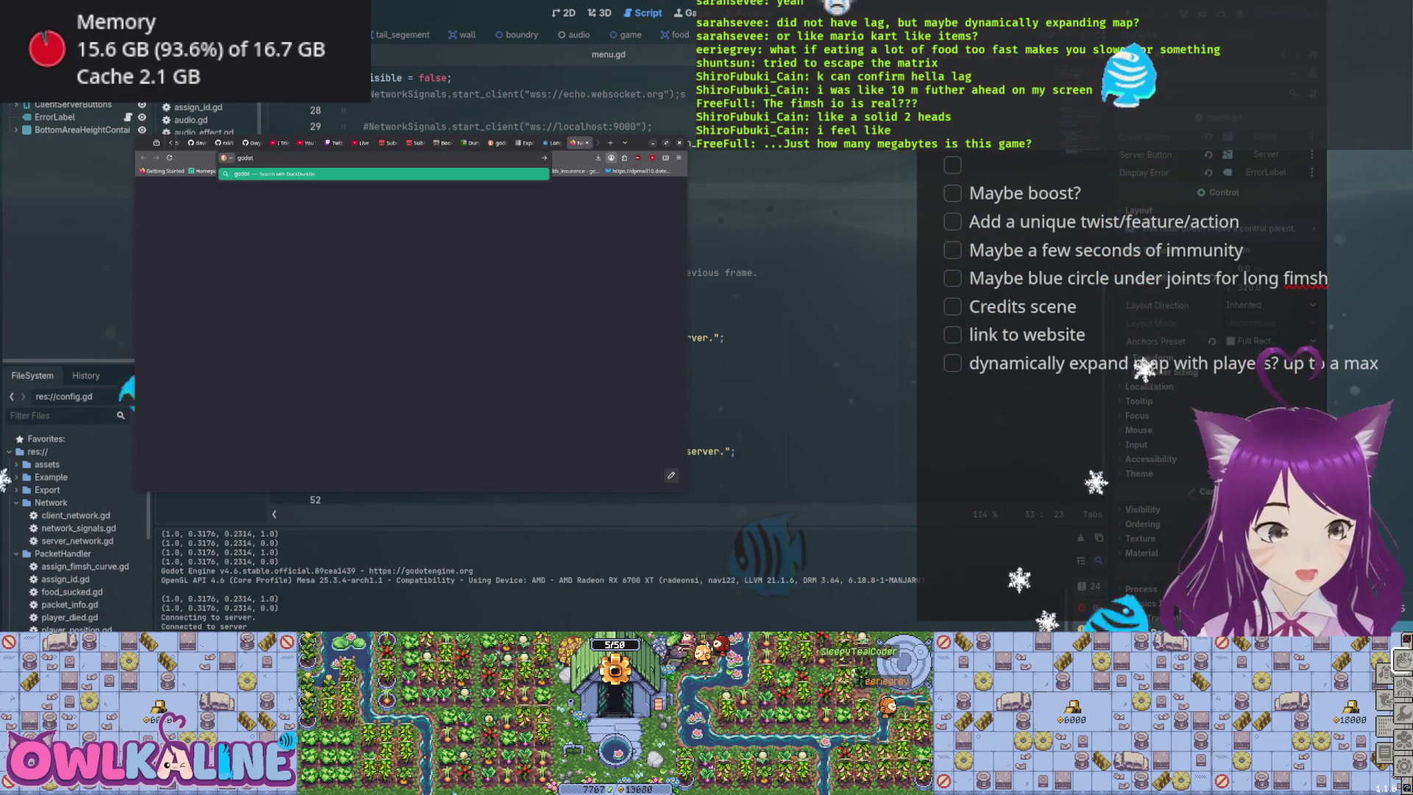
text( html screen fi)
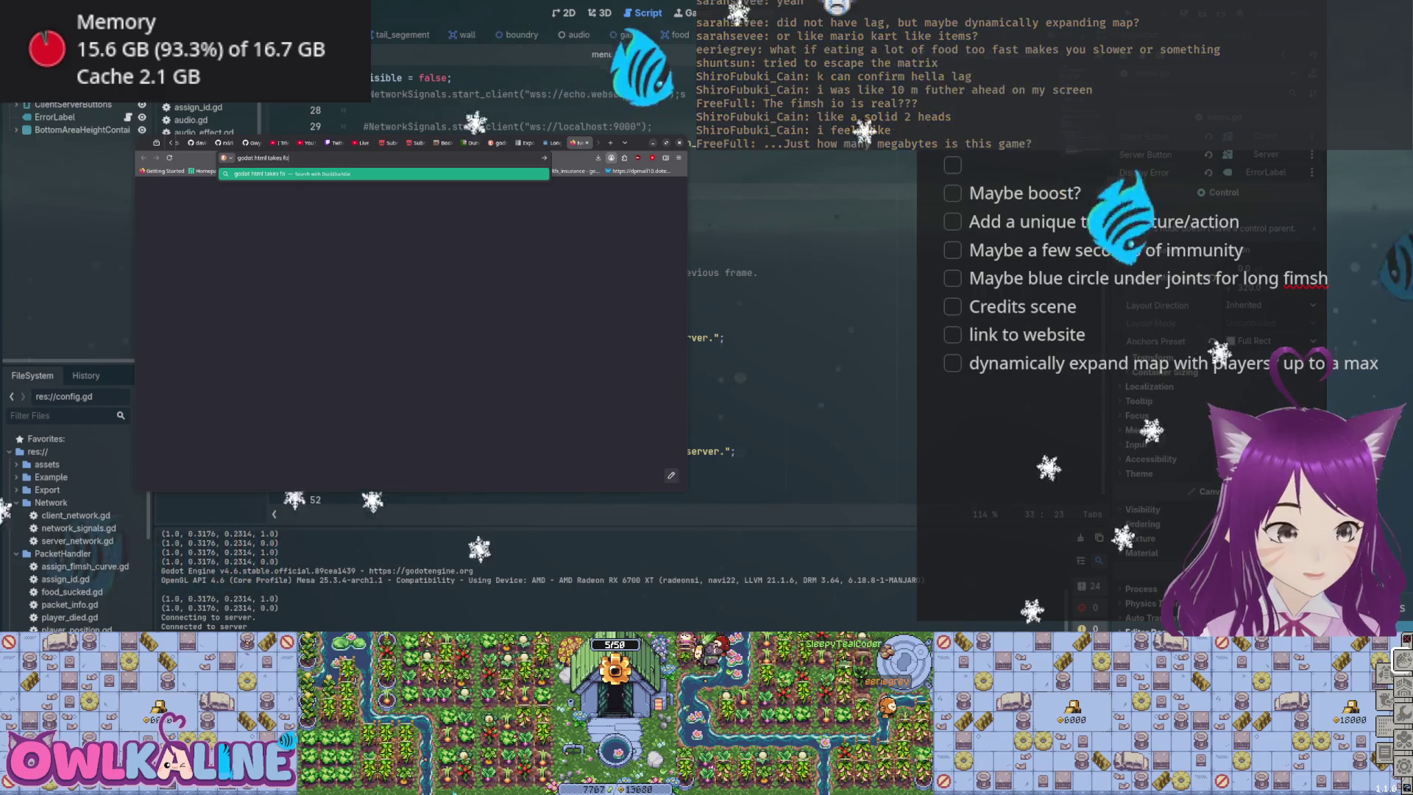
text(rever to load)
Step: Search DuckDuckGo for 'godot html takes forever to load' and pick the forum thread result
key(Return)
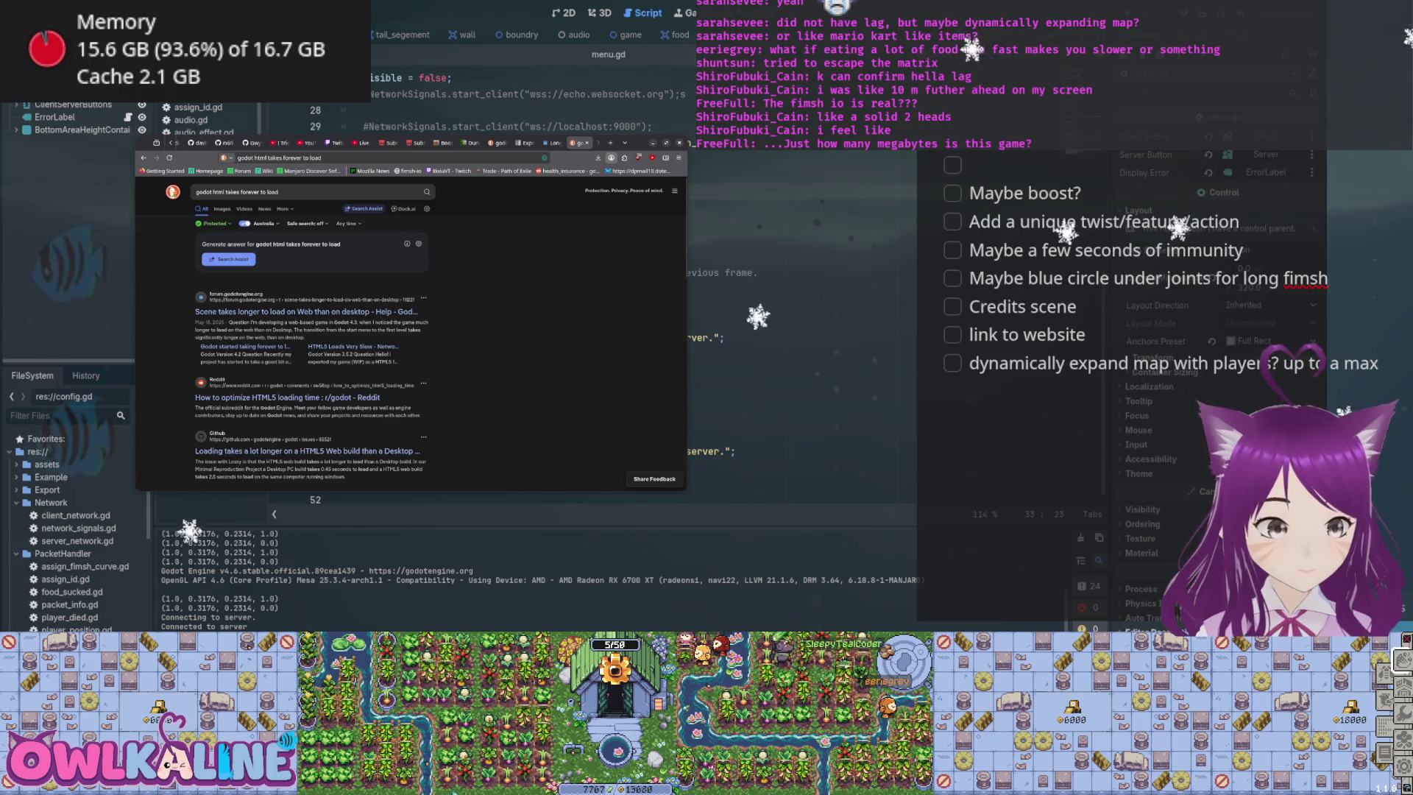
scroll(483, 262, down, 2)
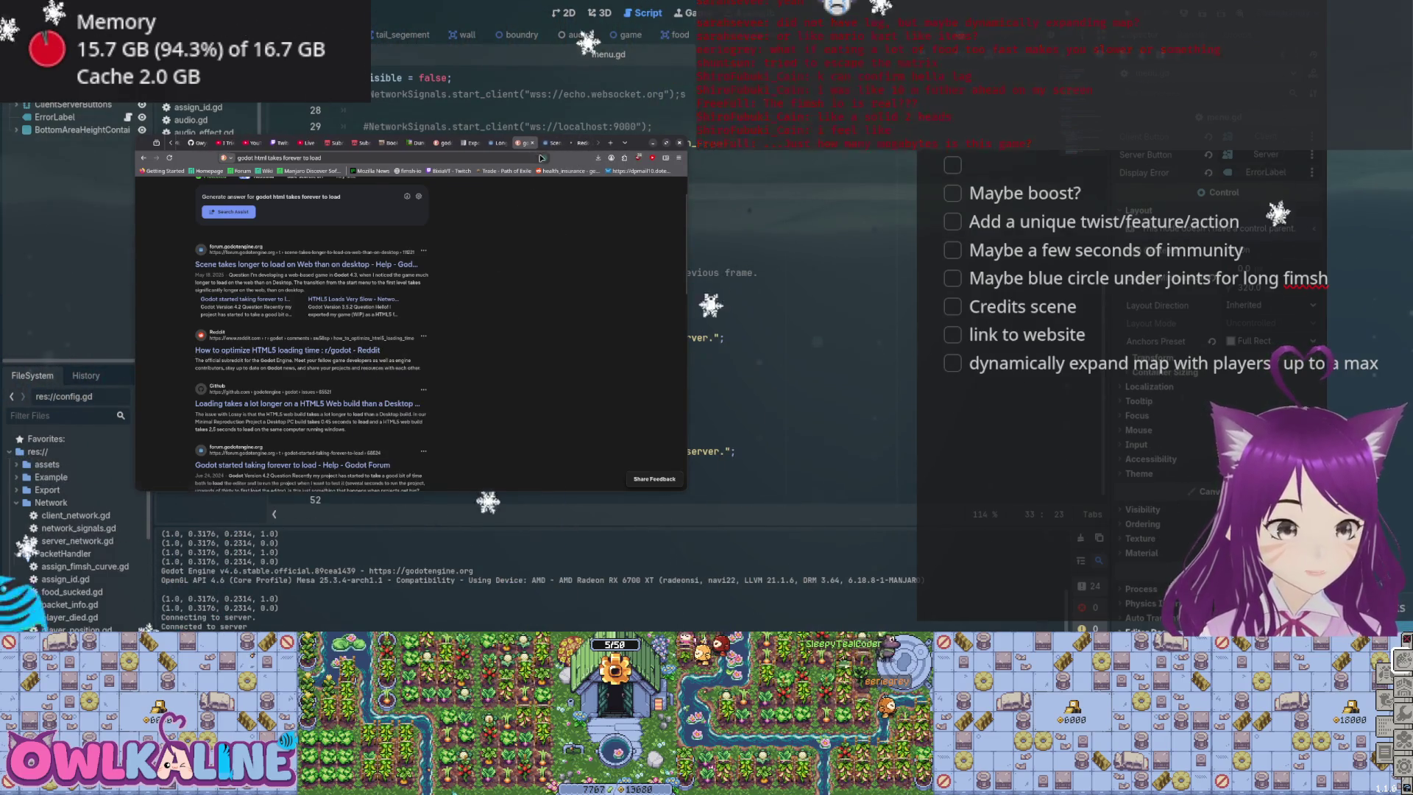
click(548, 143)
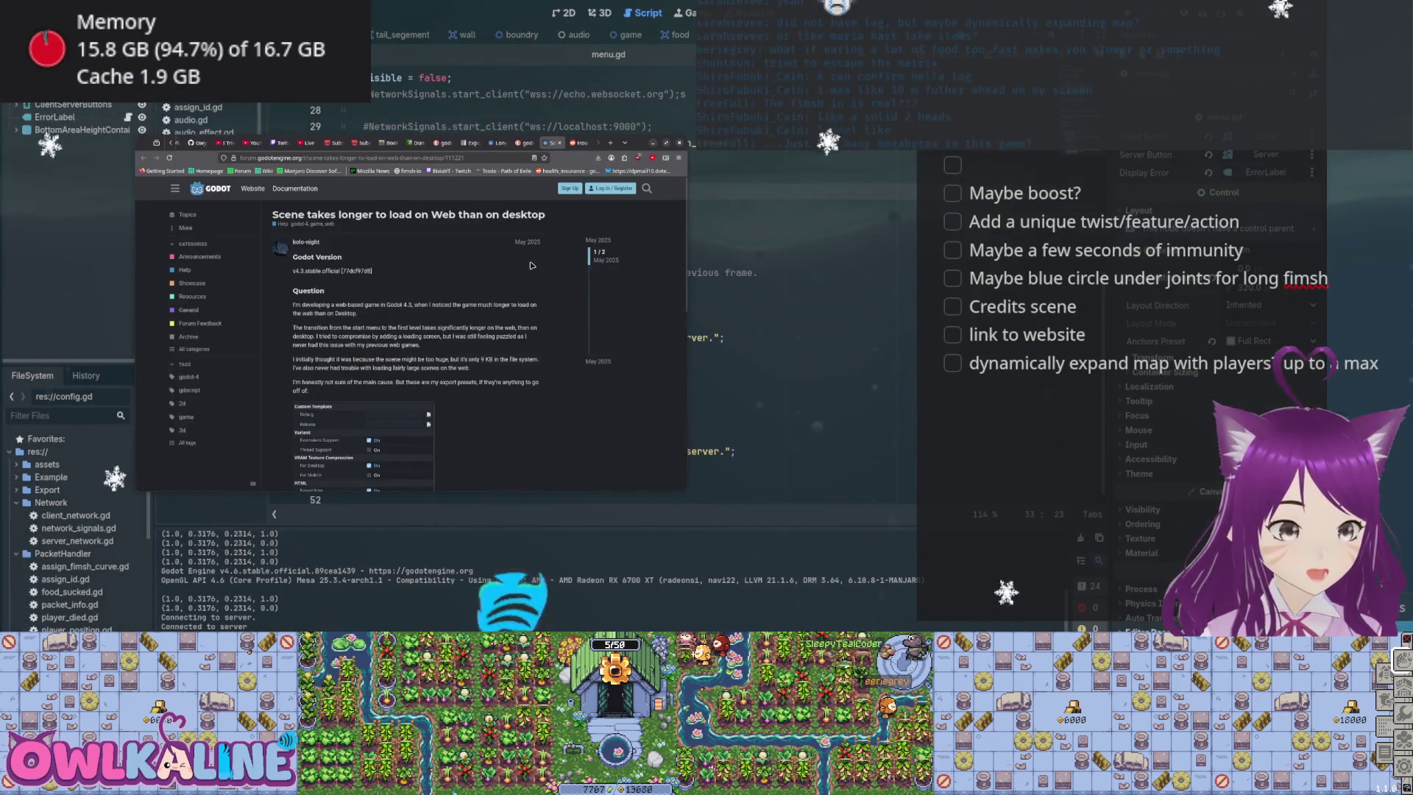
scroll(530, 266, down, 1)
scroll(530, 267, down, 1)
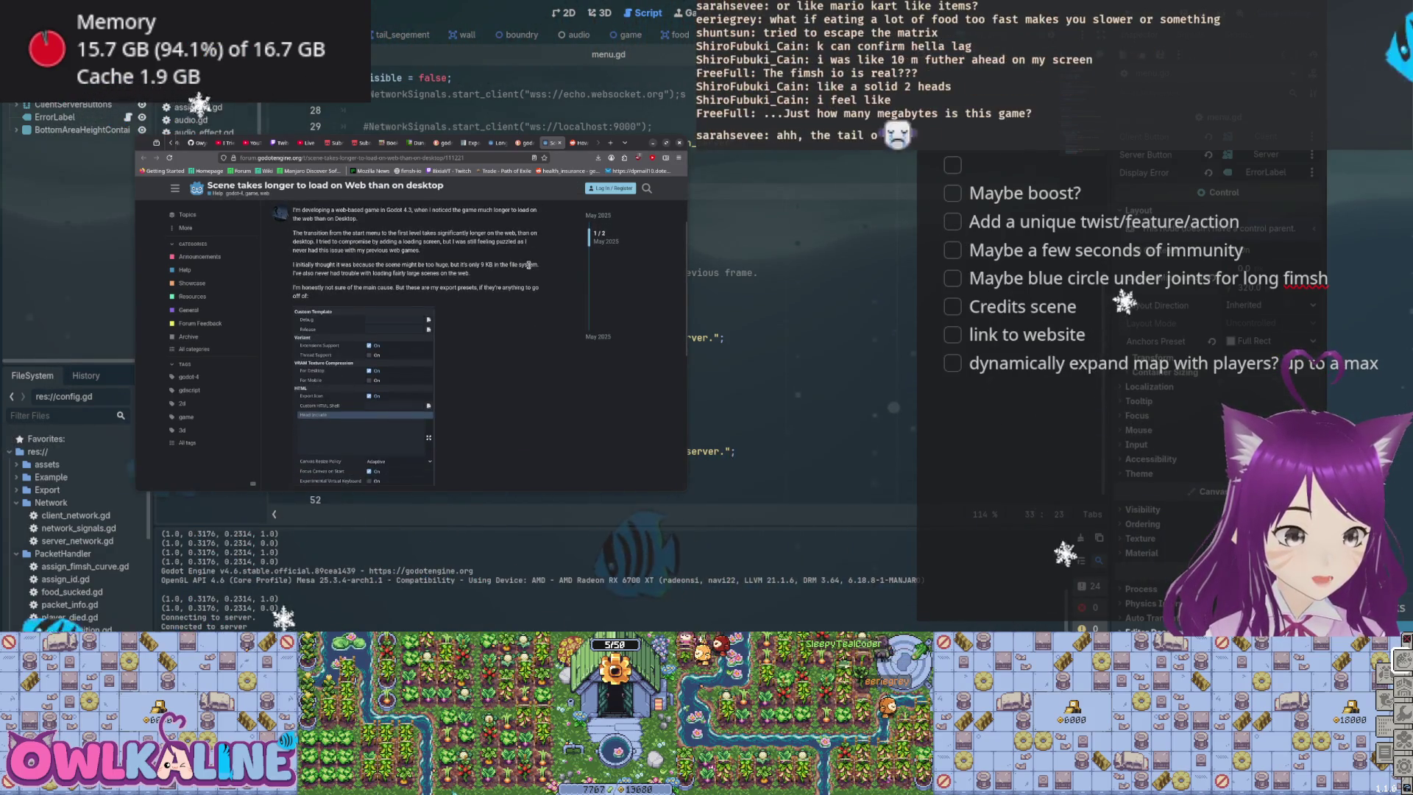
scroll(527, 273, down, 1)
scroll(527, 273, down, 2)
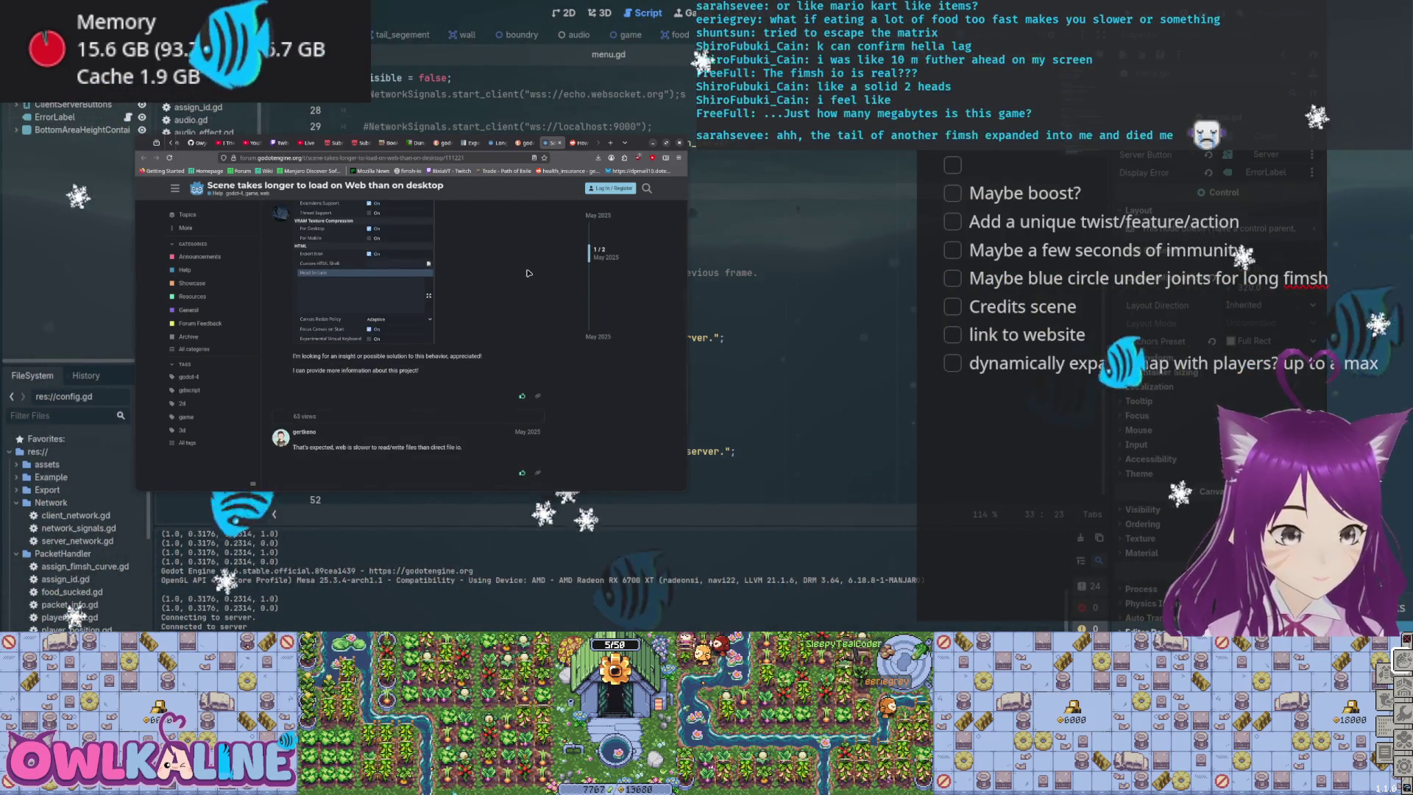
scroll(527, 273, down, 3)
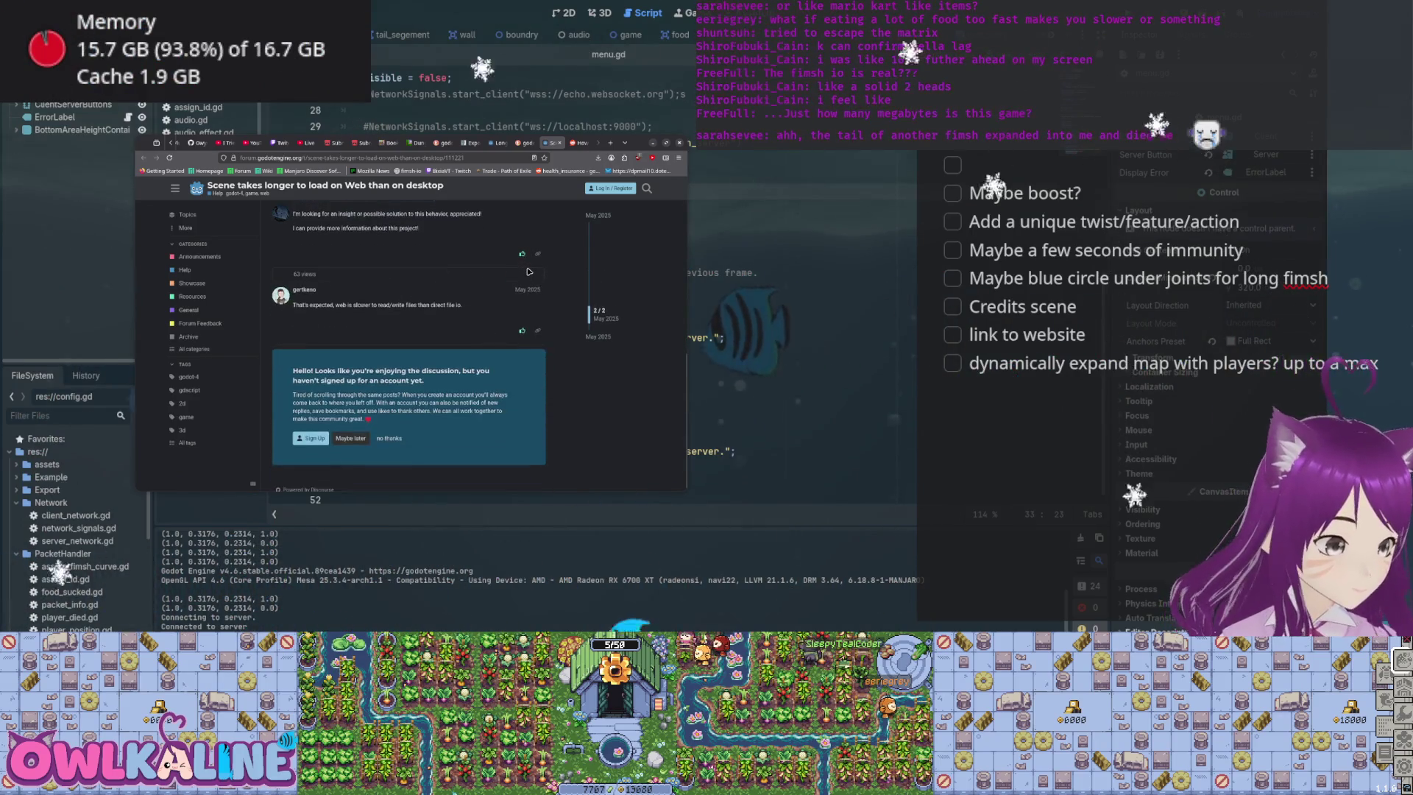
Step: Close the Godot Forum thread on slow web loading and return to the snake game tab
click(555, 147)
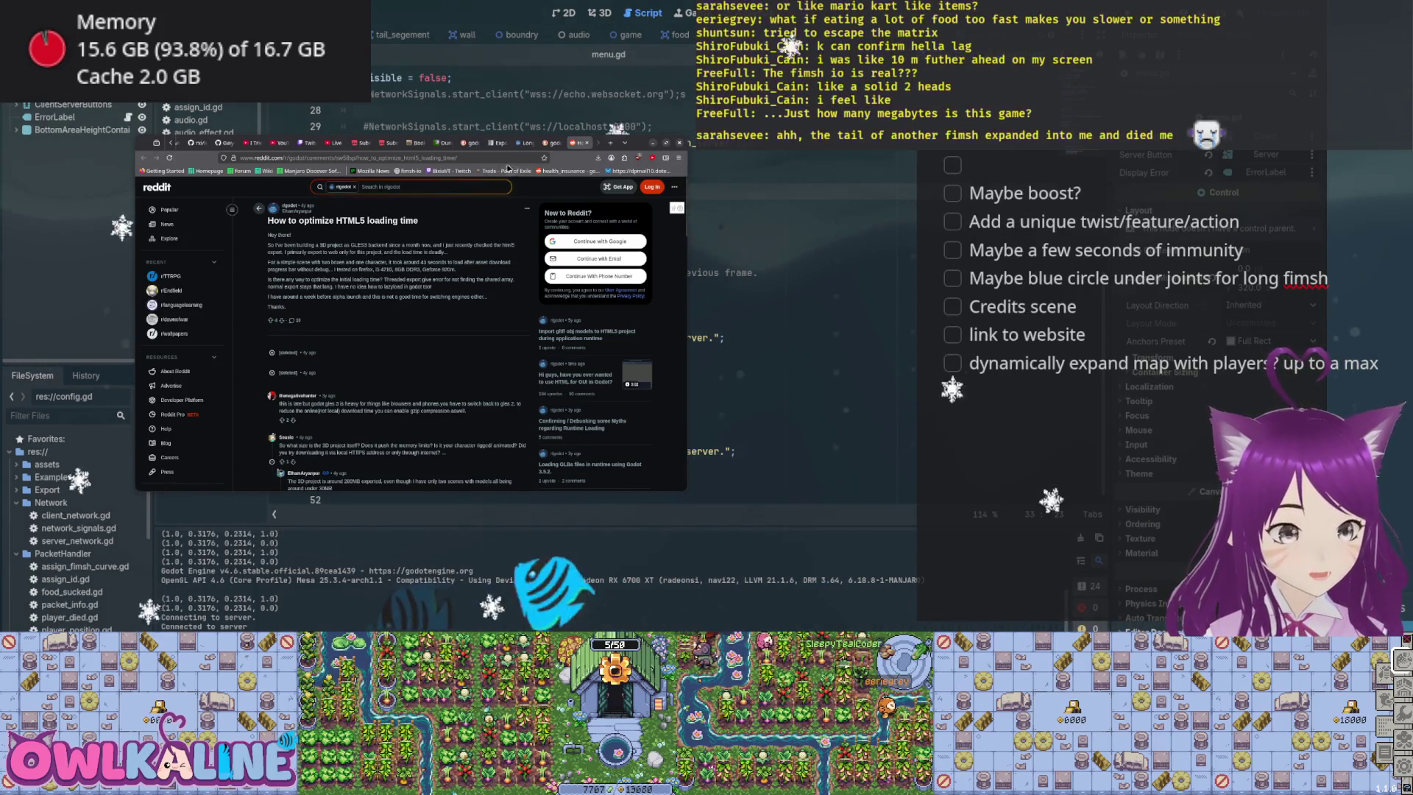
click(527, 147)
Step: Read the Reddit HTML5 loading-time thread's comments, then go back to the search results
click(448, 341)
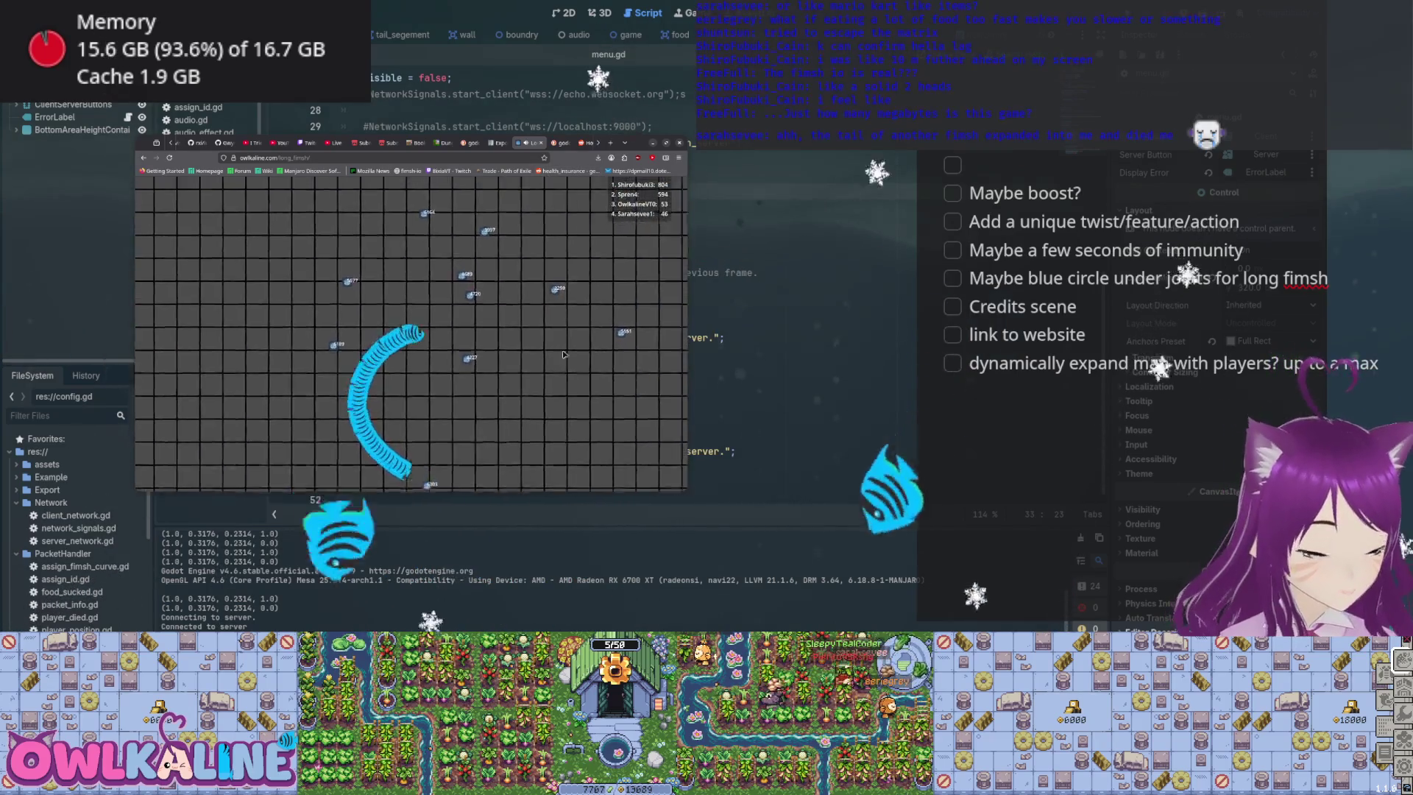
click(576, 144)
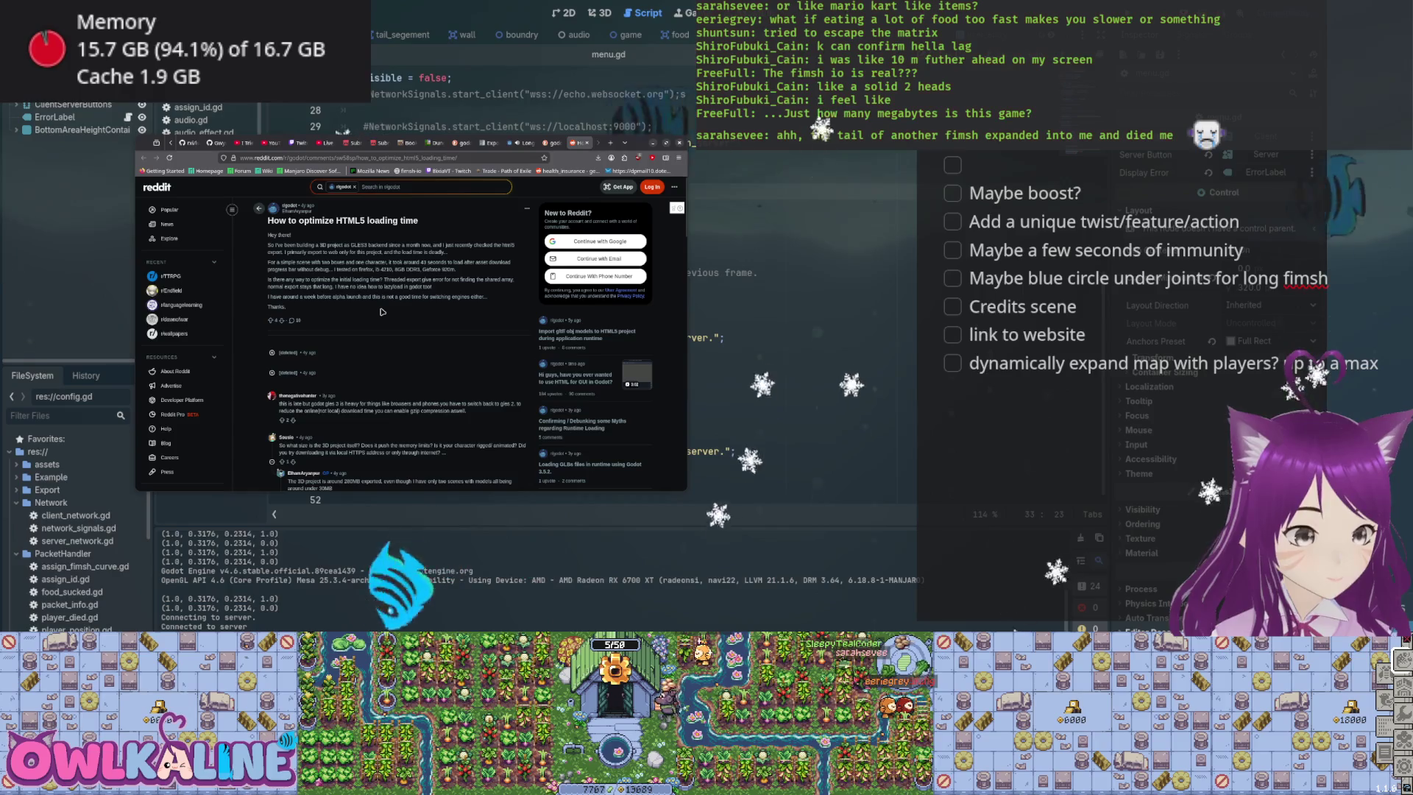
scroll(380, 313, down, 2)
scroll(394, 346, down, 1)
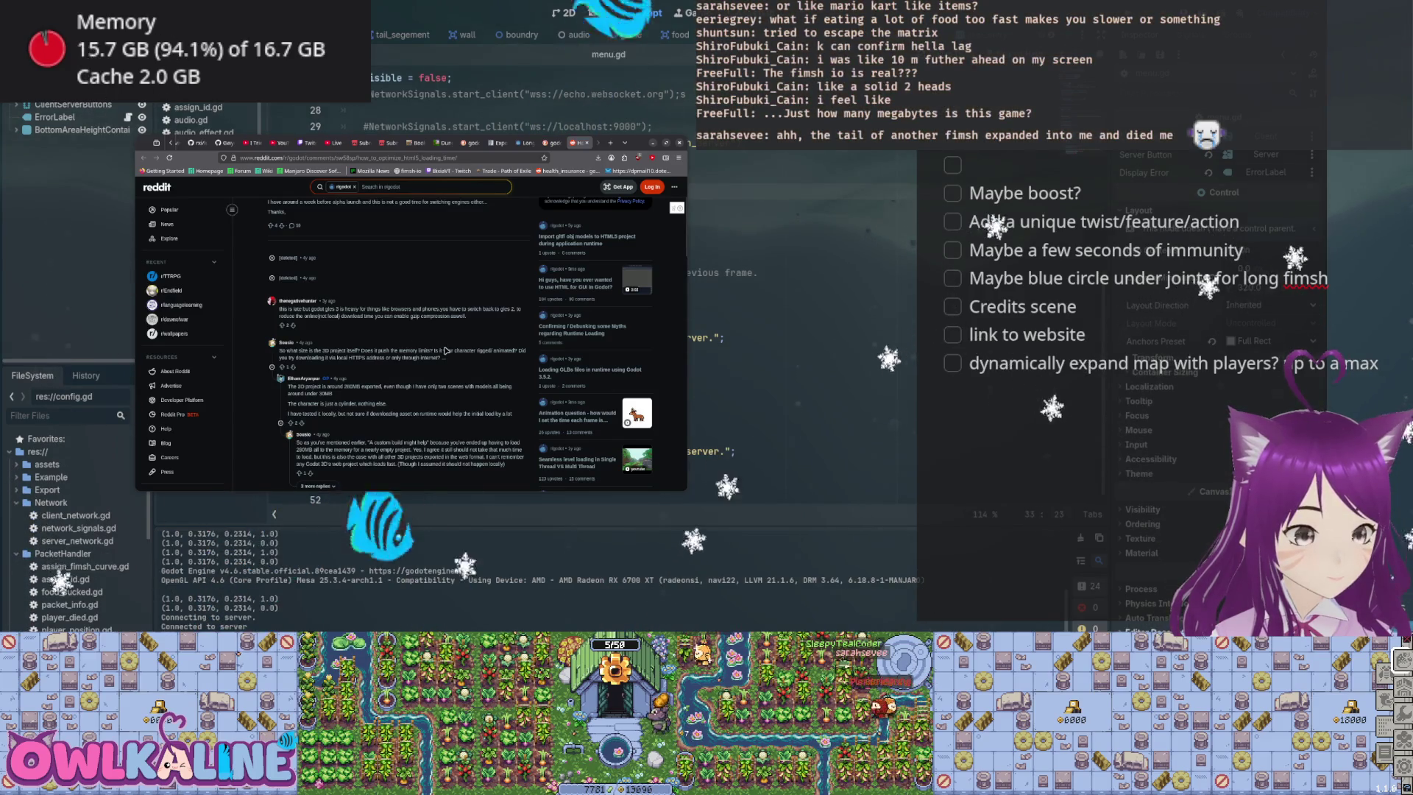
scroll(422, 346, down, 2)
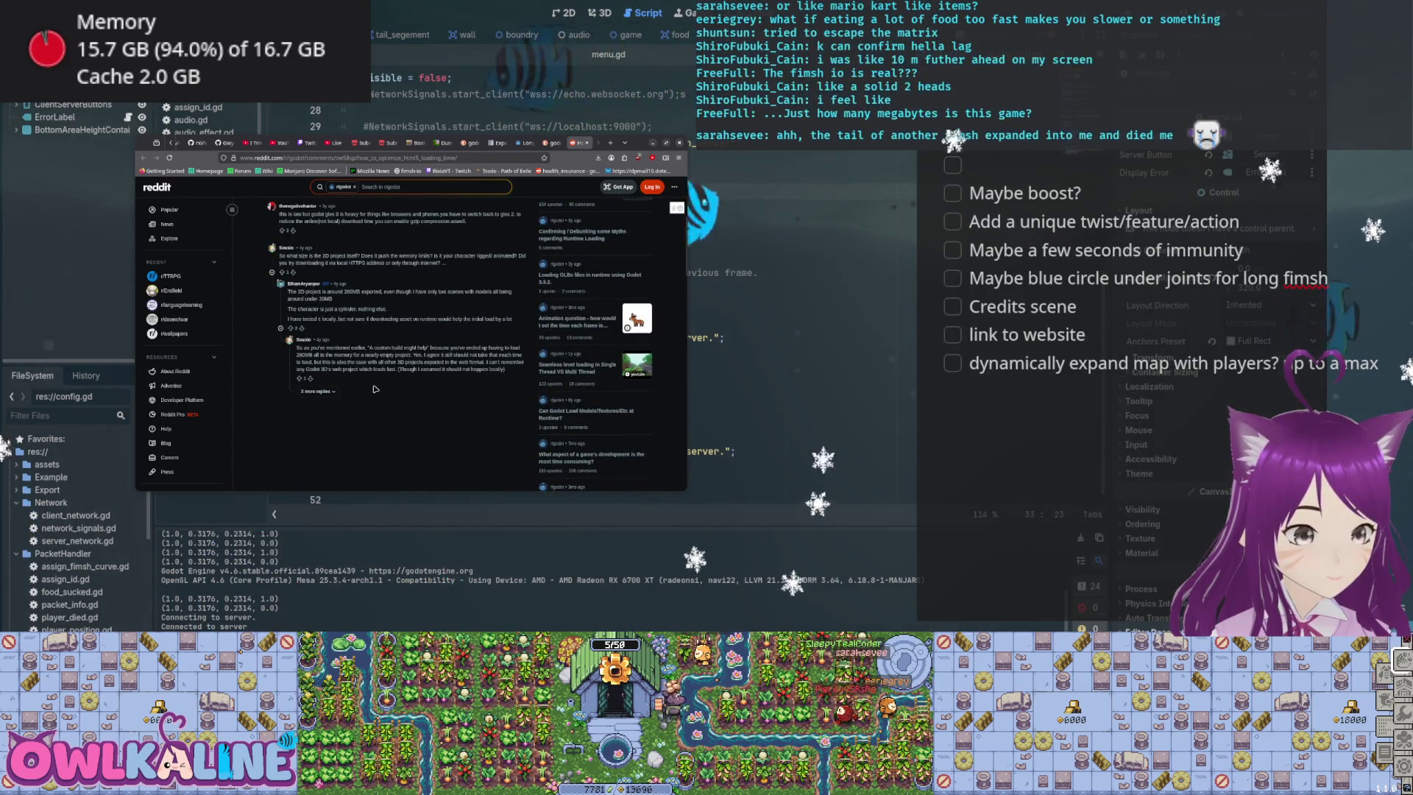
key(alt+Left)
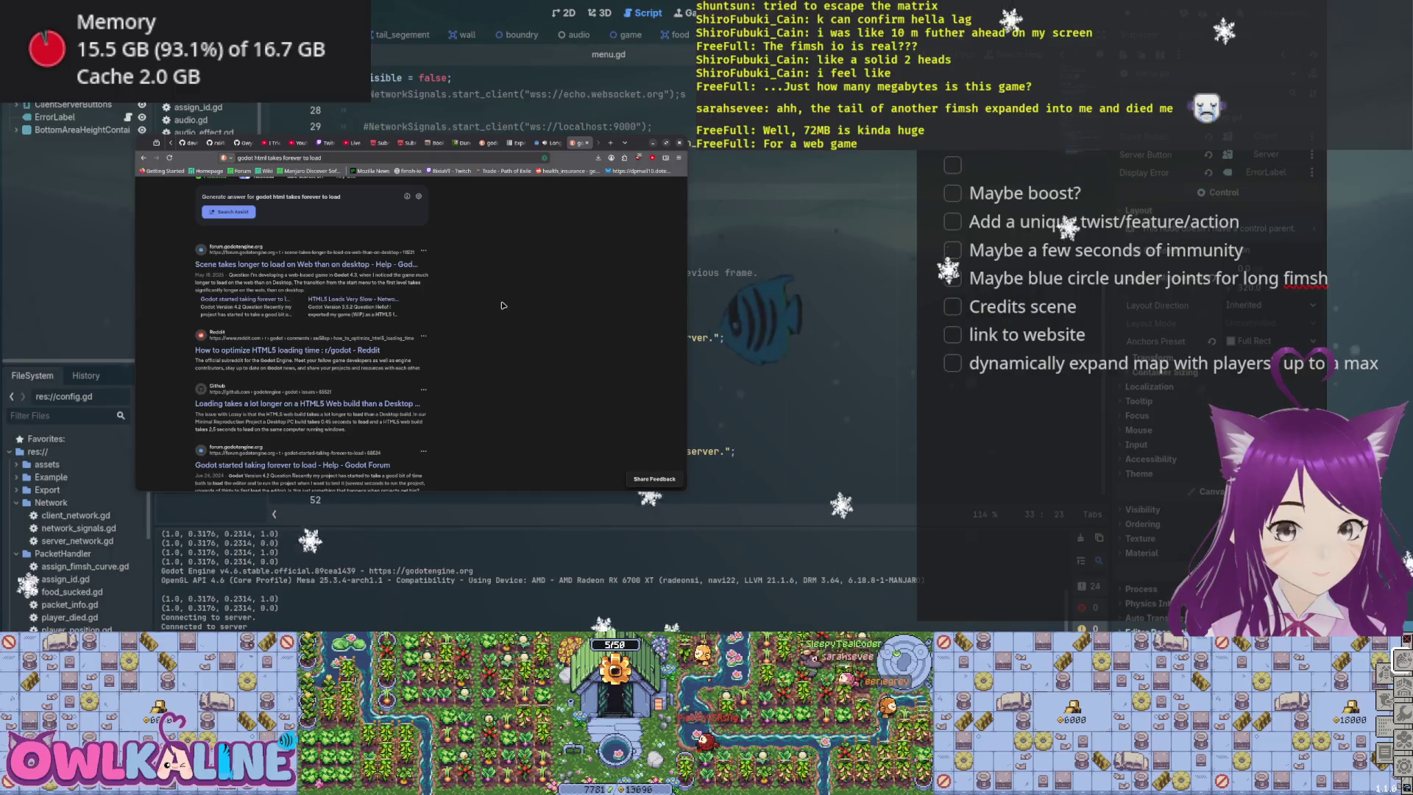
scroll(501, 305, down, 1)
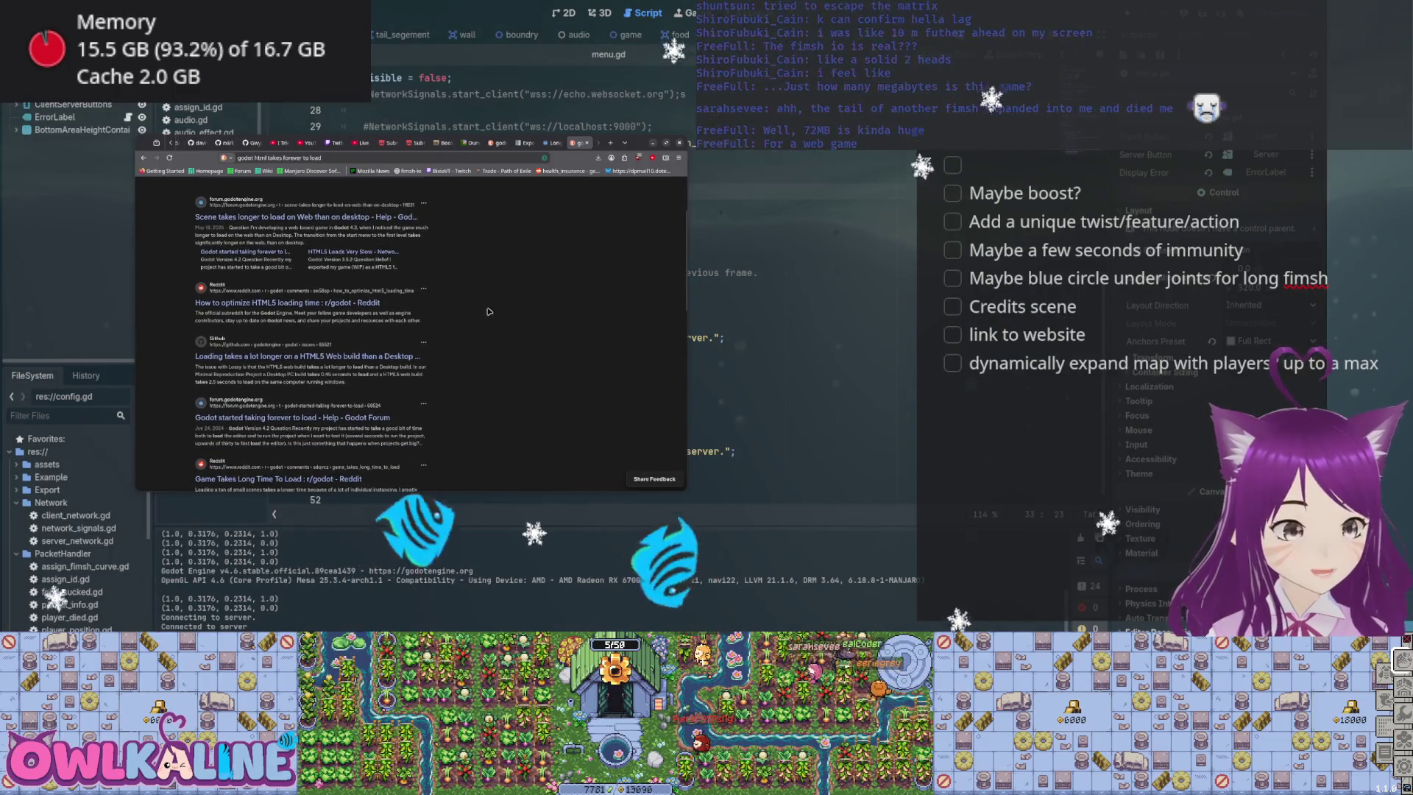
scroll(501, 304, down, 1)
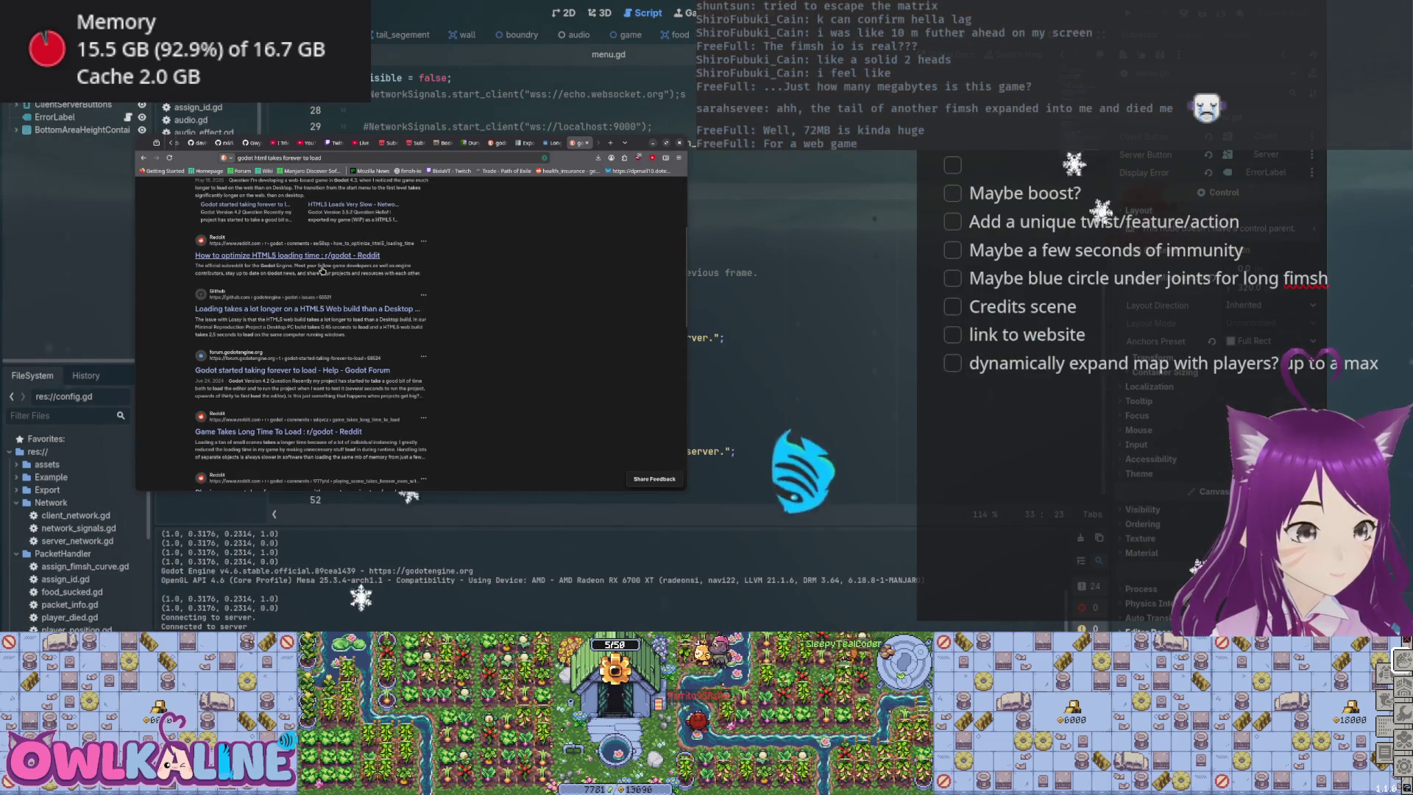
scroll(357, 313, down, 2)
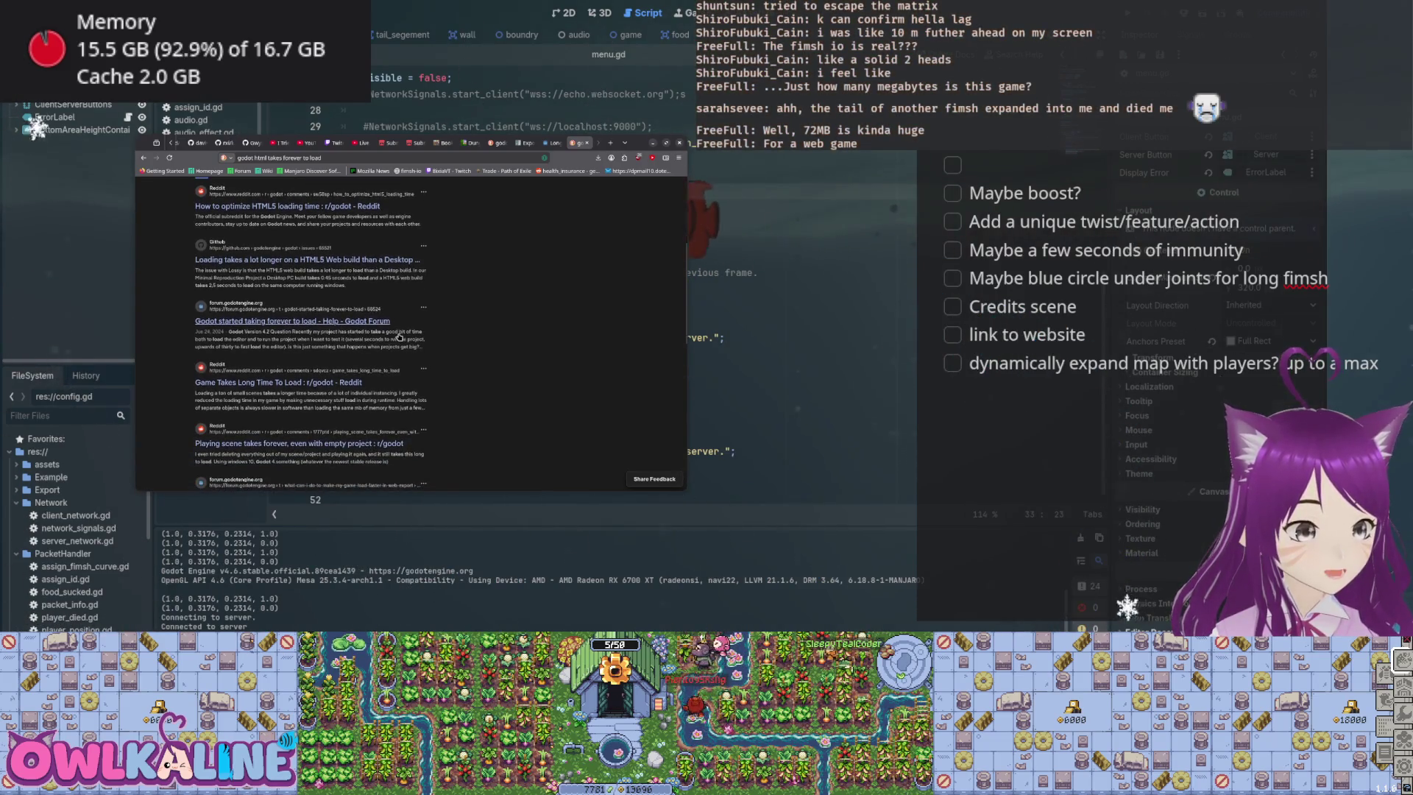
scroll(330, 315, down, 3)
Step: Read the Godot forum thread on slow loading to its end and close it, leaving the Reddit thread
right_click(331, 289)
click(331, 293)
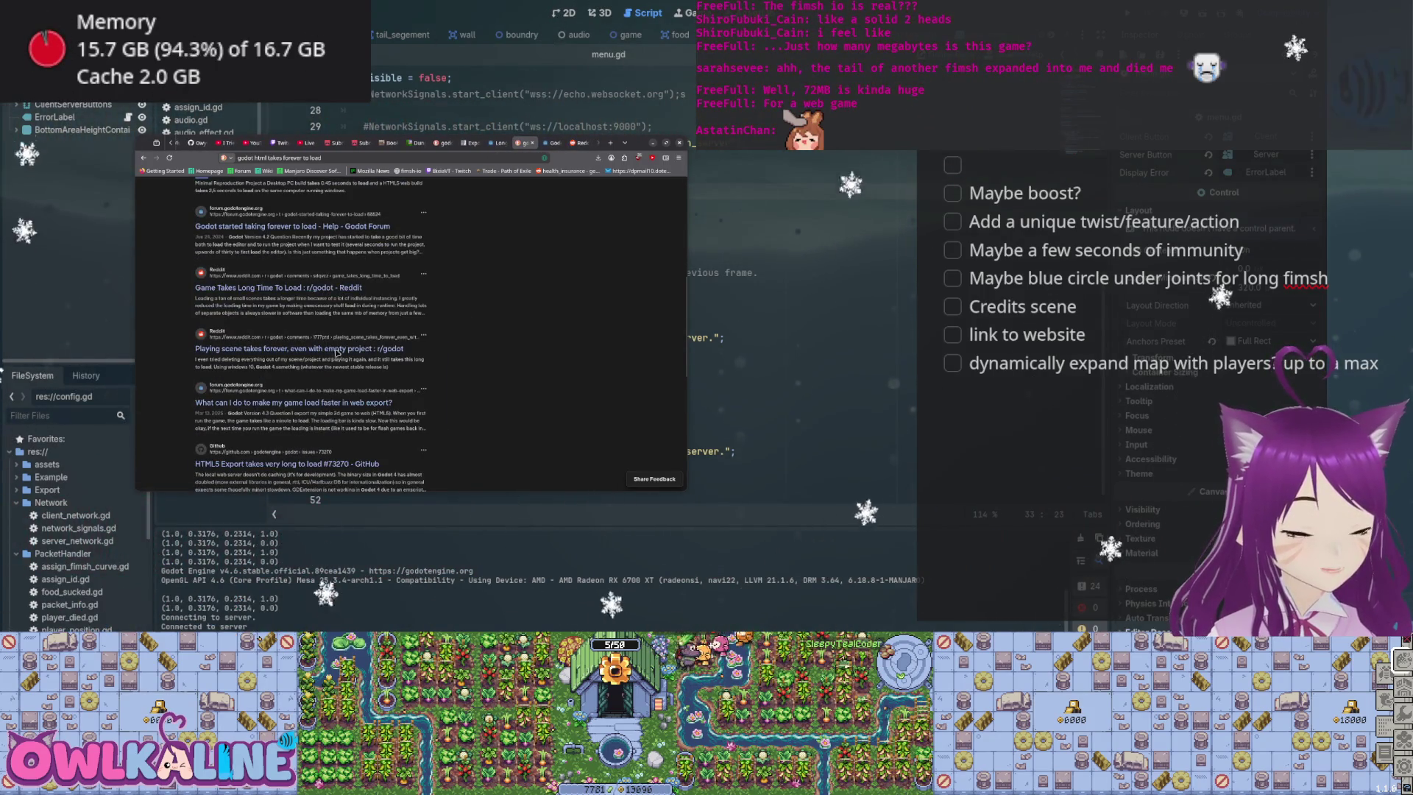
middle_click(332, 351)
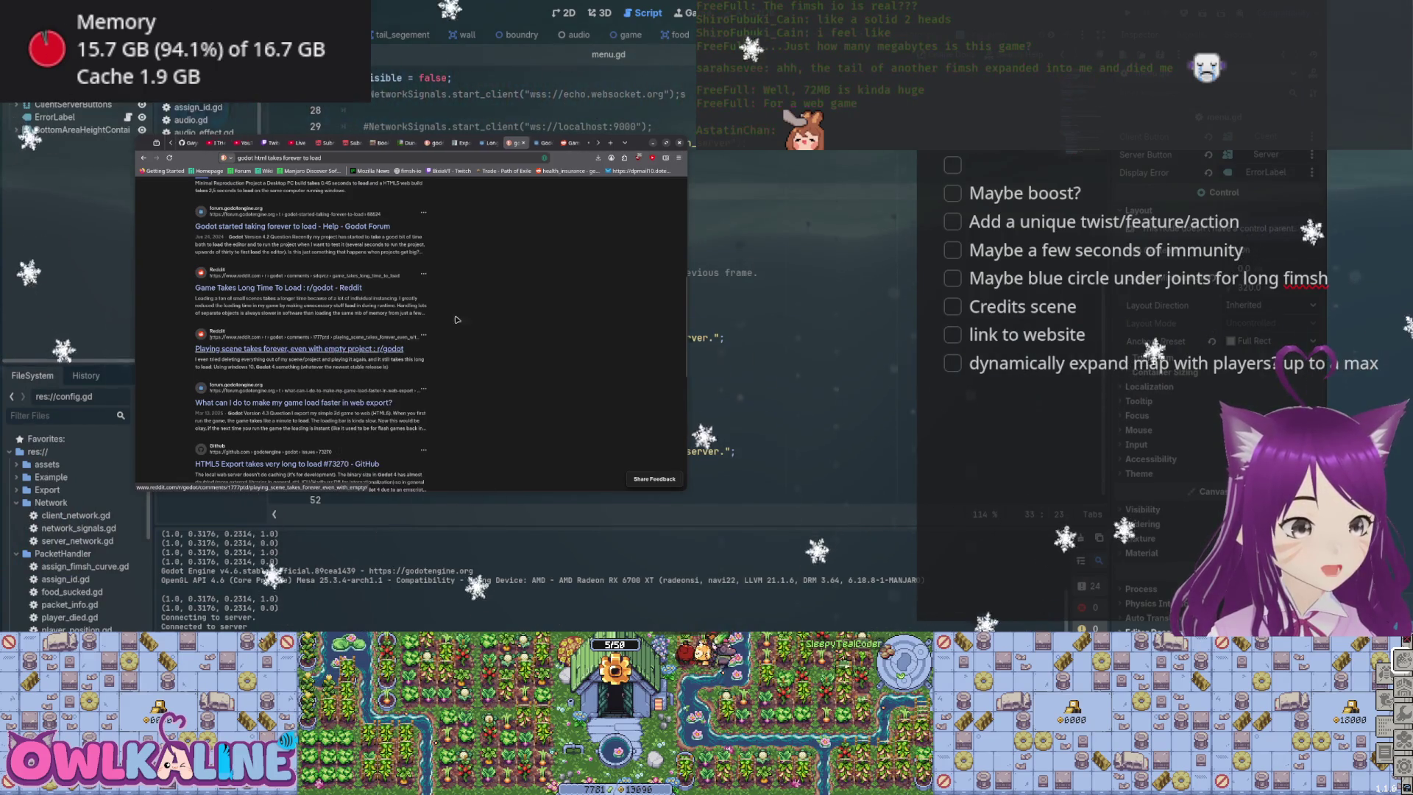
click(516, 146)
scroll(475, 278, down, 2)
scroll(497, 304, down, 3)
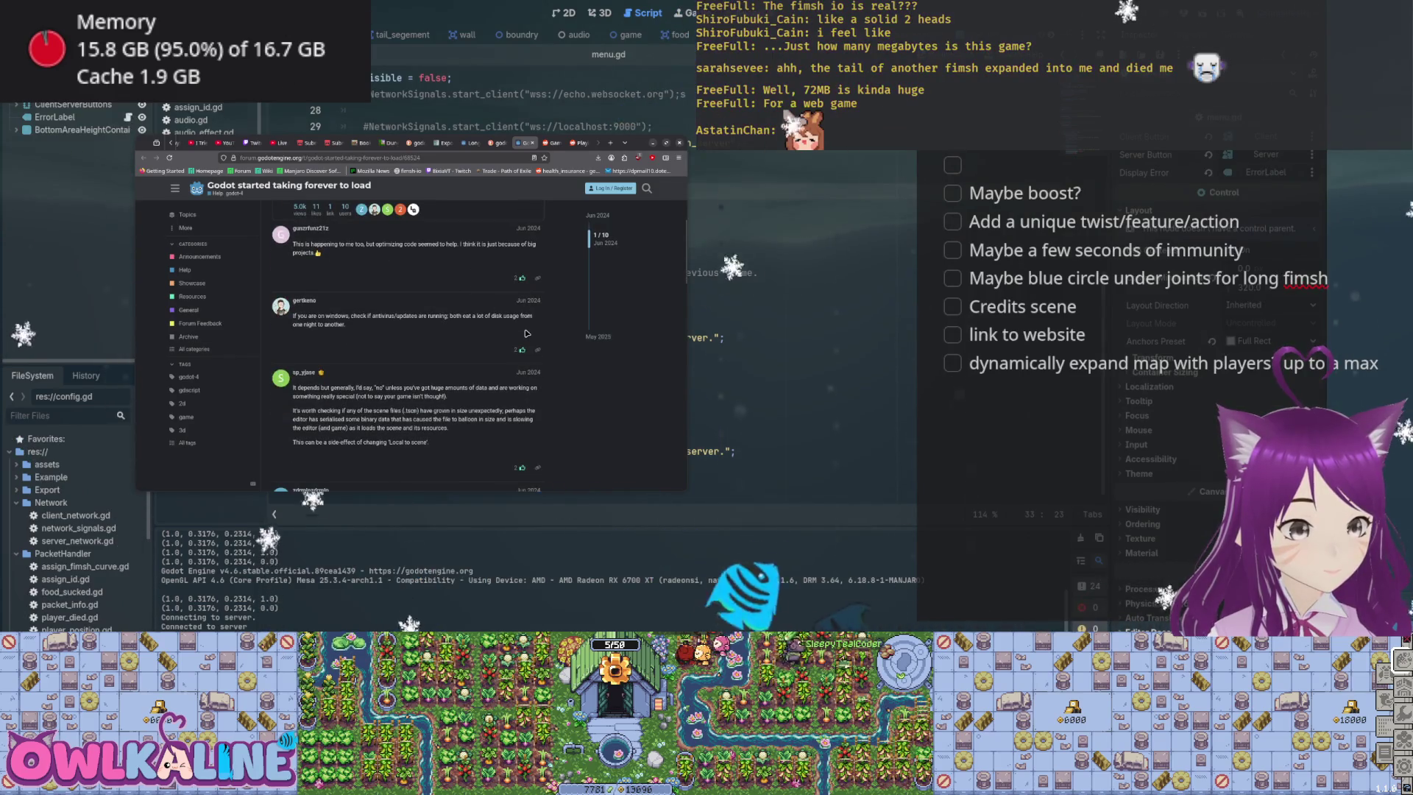
scroll(527, 333, down, 2)
scroll(530, 335, down, 2)
scroll(535, 336, down, 2)
scroll(540, 339, down, 2)
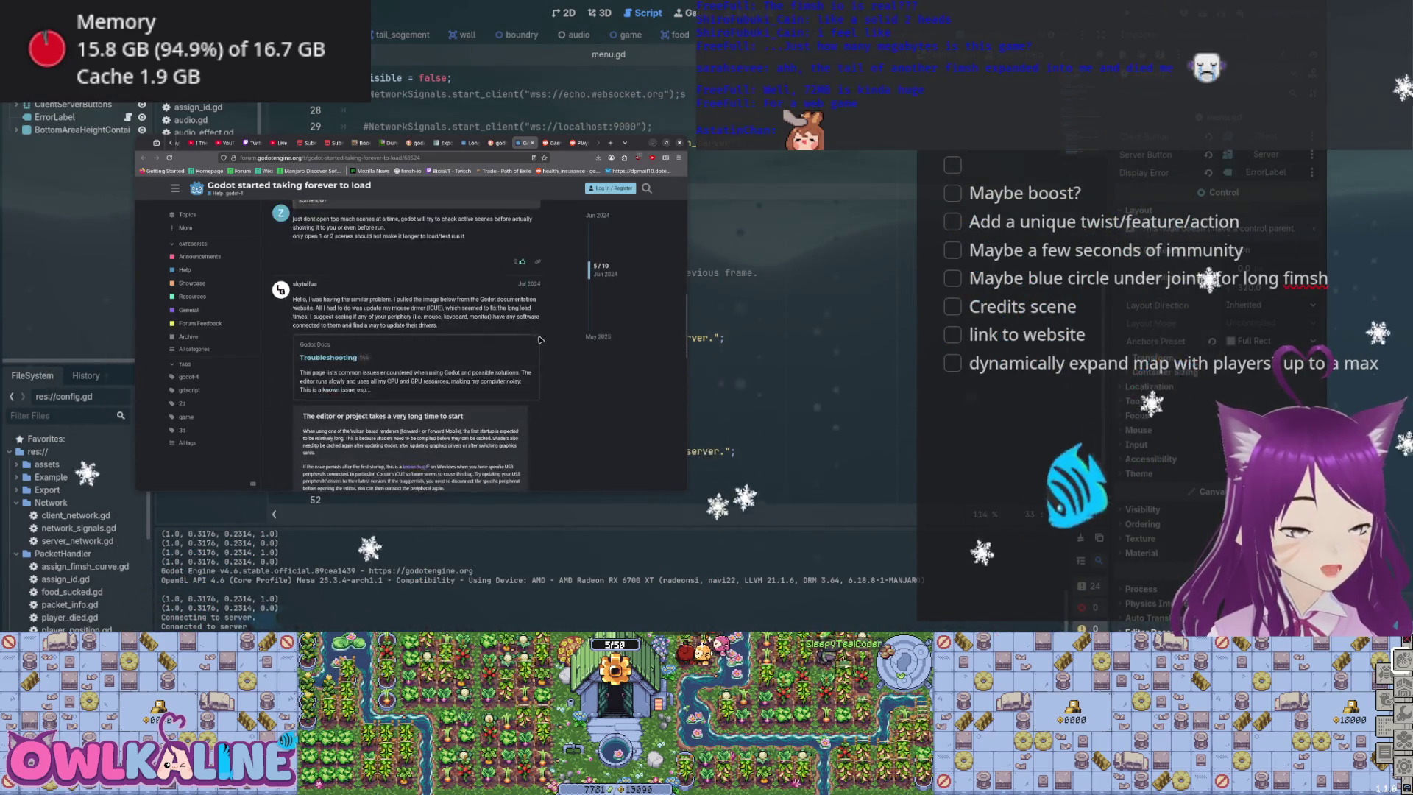
scroll(540, 338, down, 3)
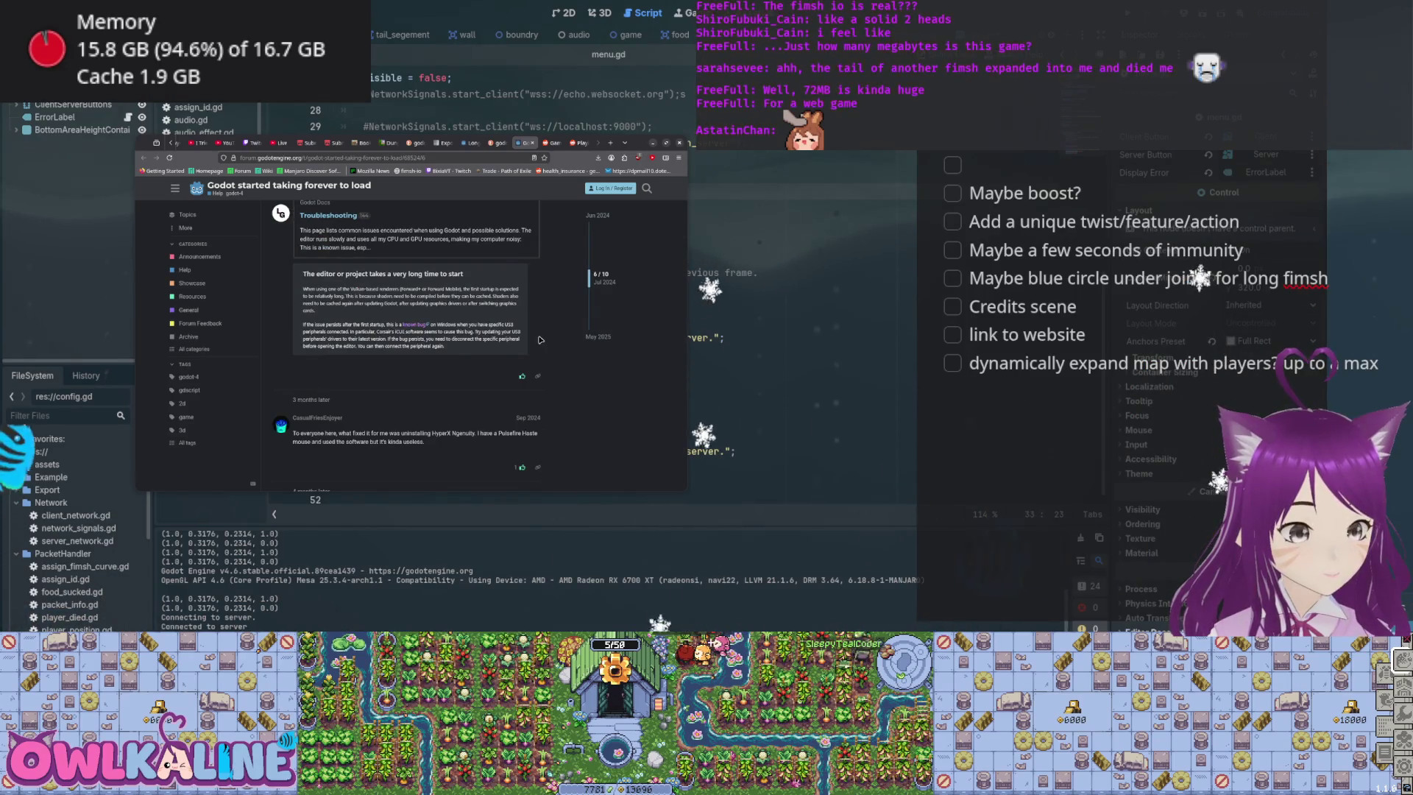
scroll(540, 338, up, 1)
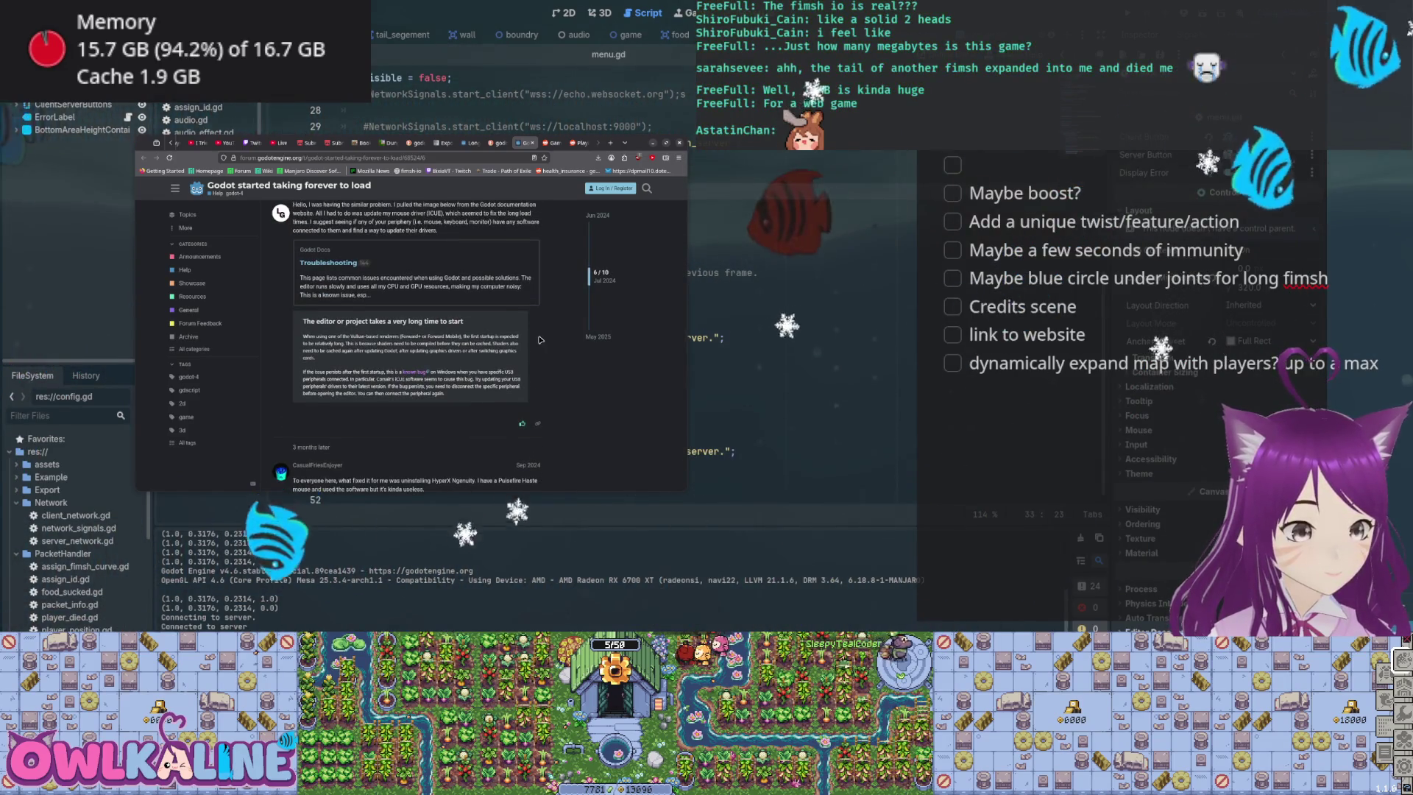
scroll(540, 339, up, 1)
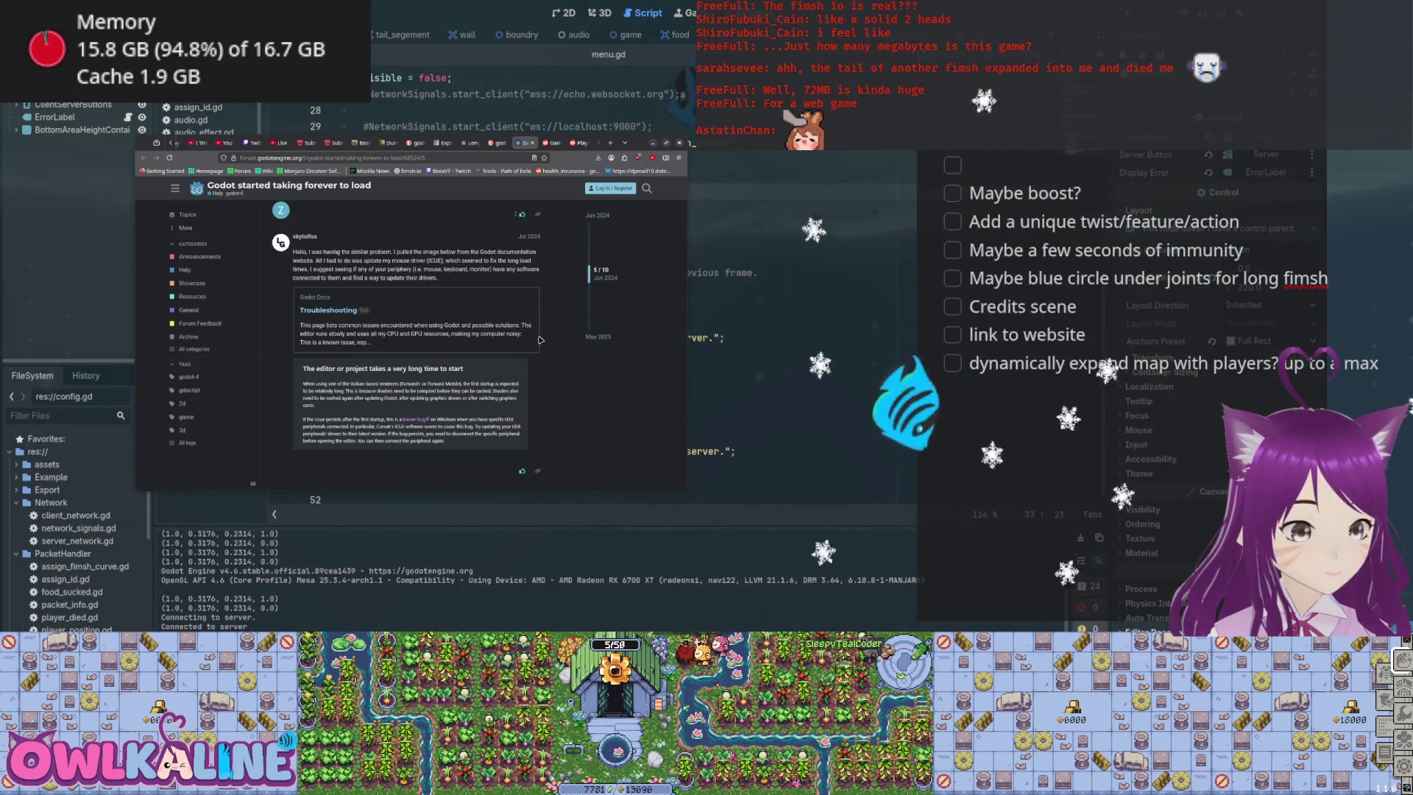
scroll(540, 339, down, 2)
scroll(540, 342, down, 3)
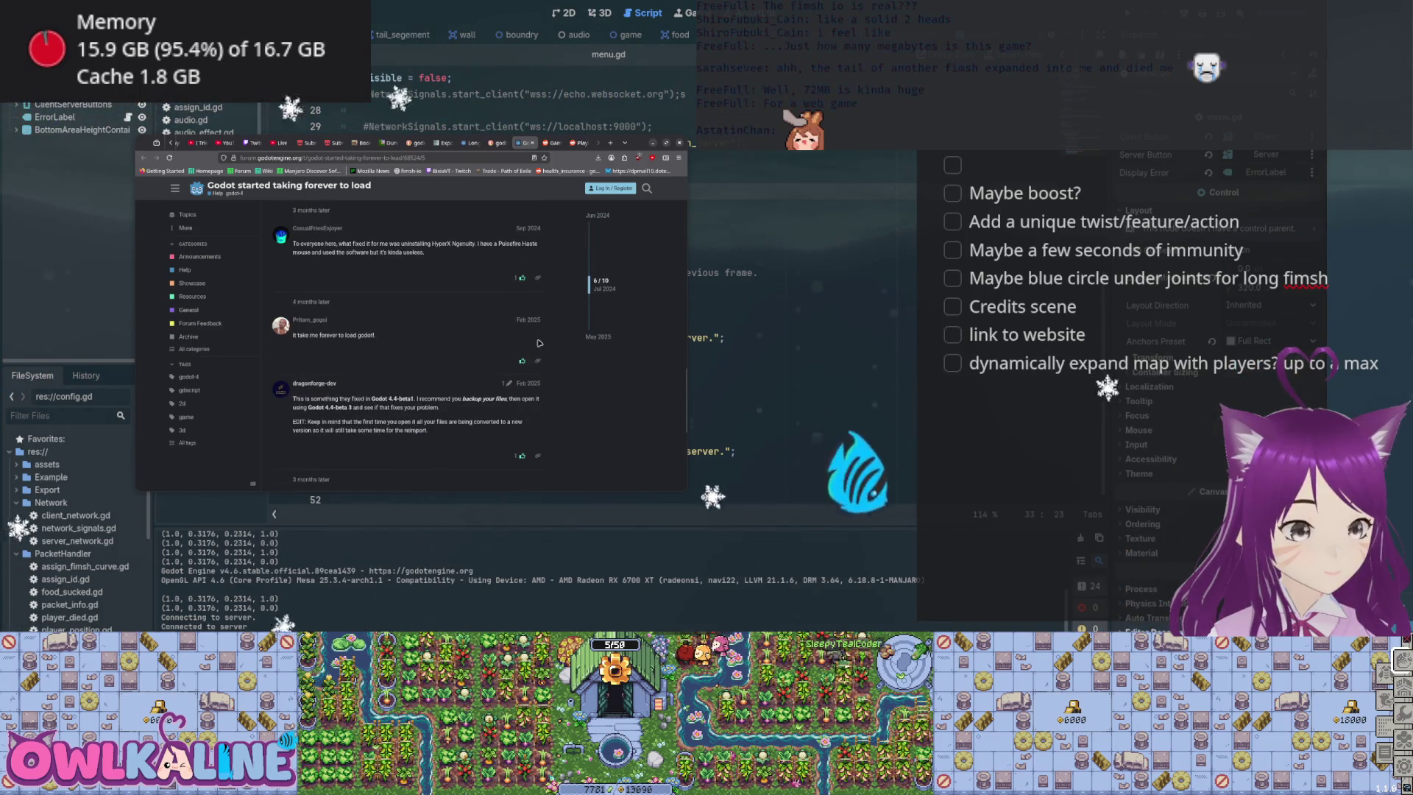
scroll(538, 342, down, 2)
scroll(514, 338, down, 2)
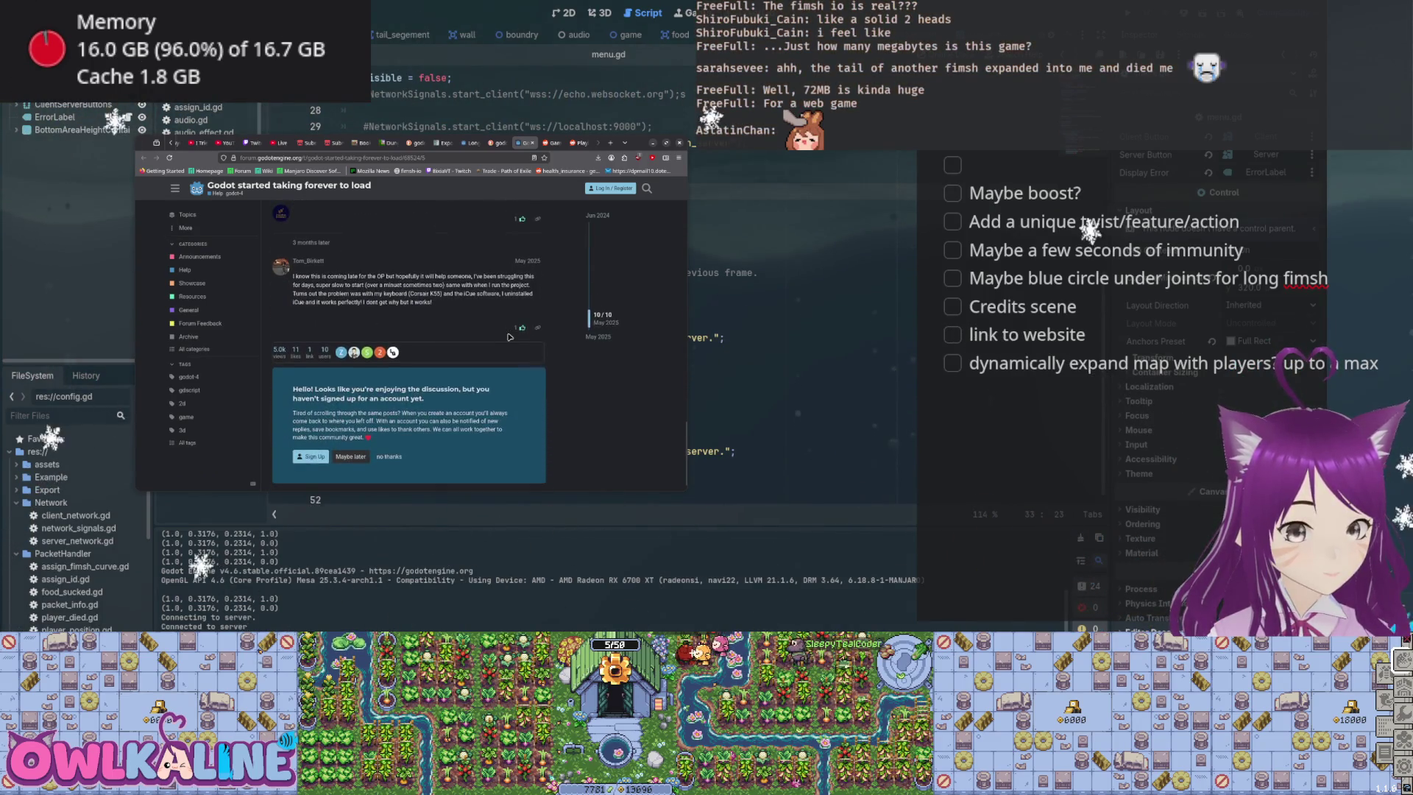
scroll(510, 337, down, 1)
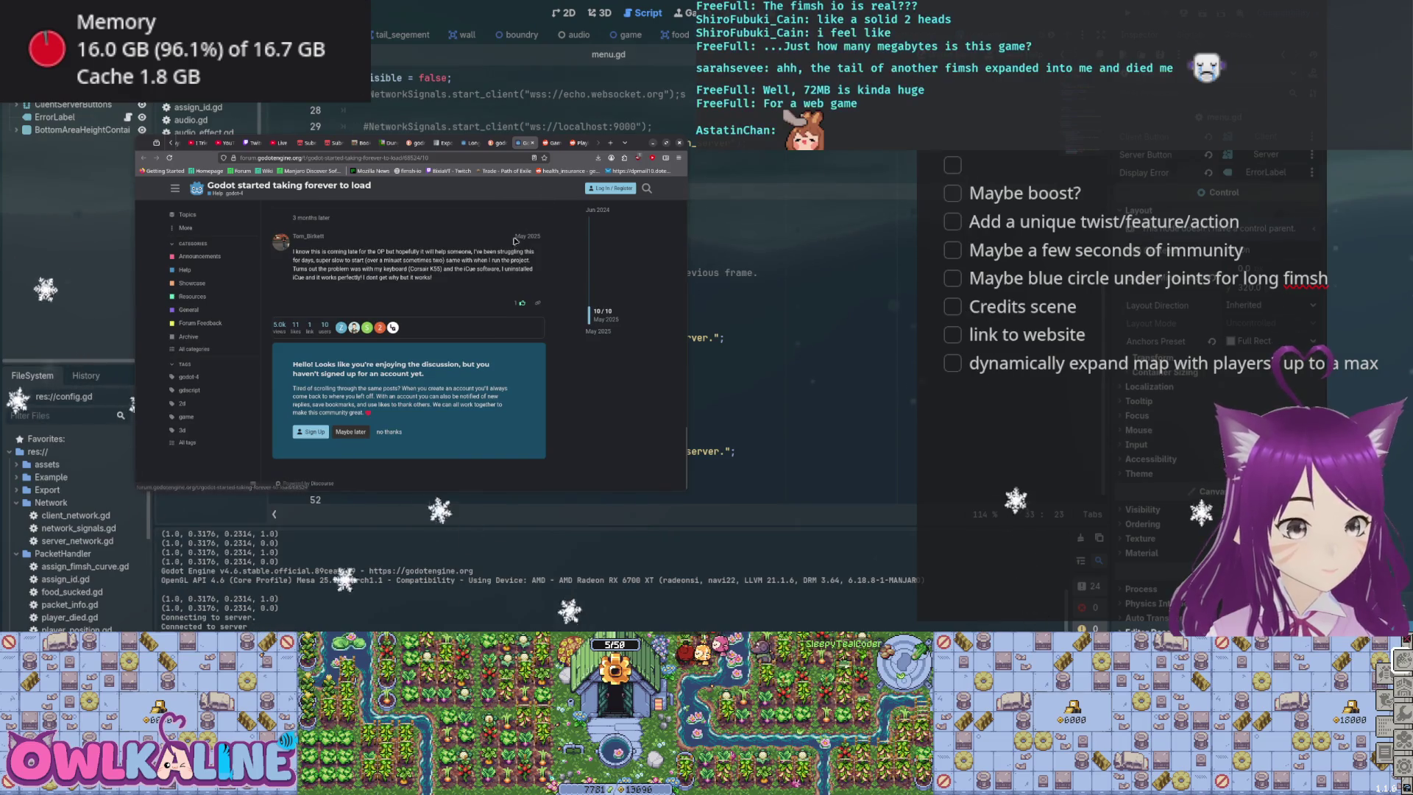
click(536, 144)
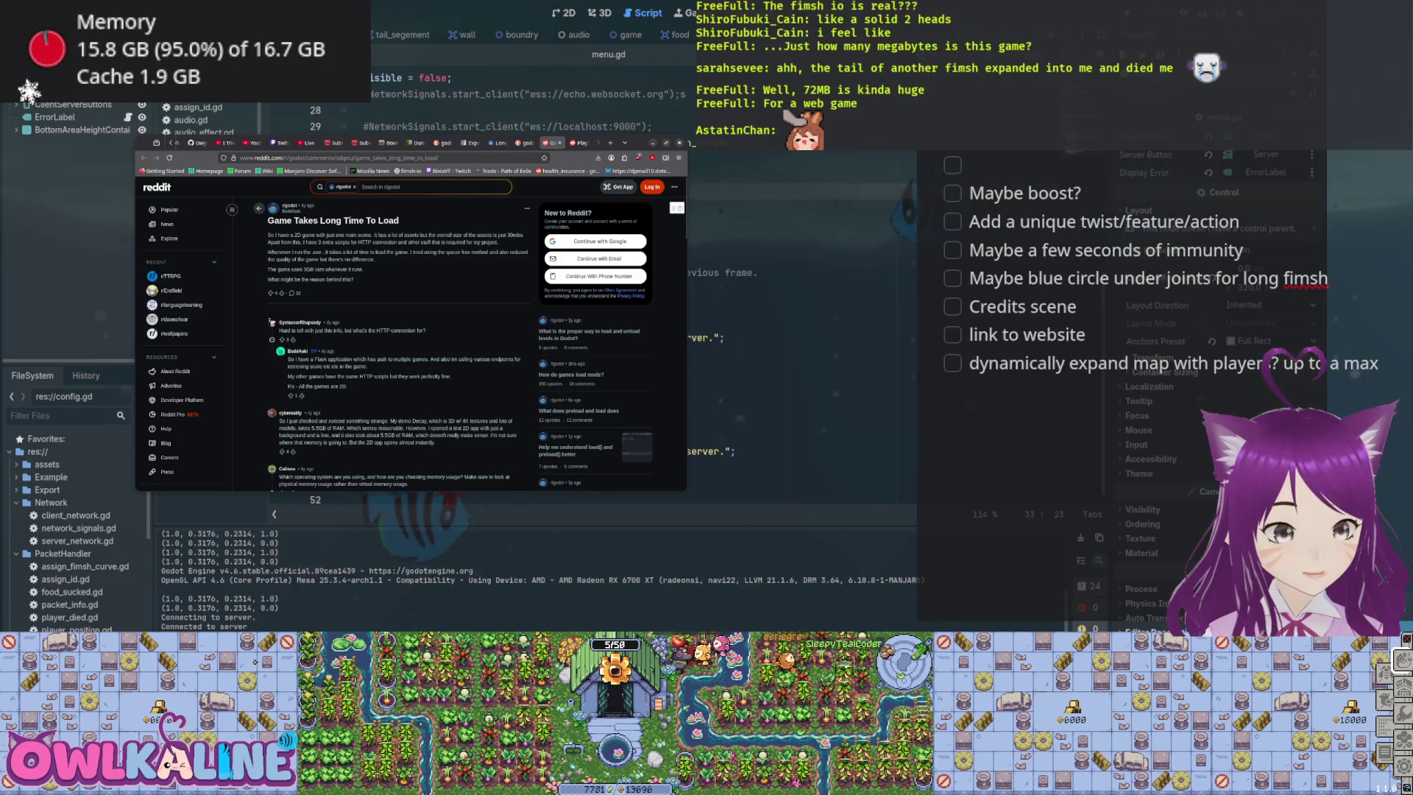
Step: Switch to the owlkaline.com fimsh game page showing its play dialog
click(503, 149)
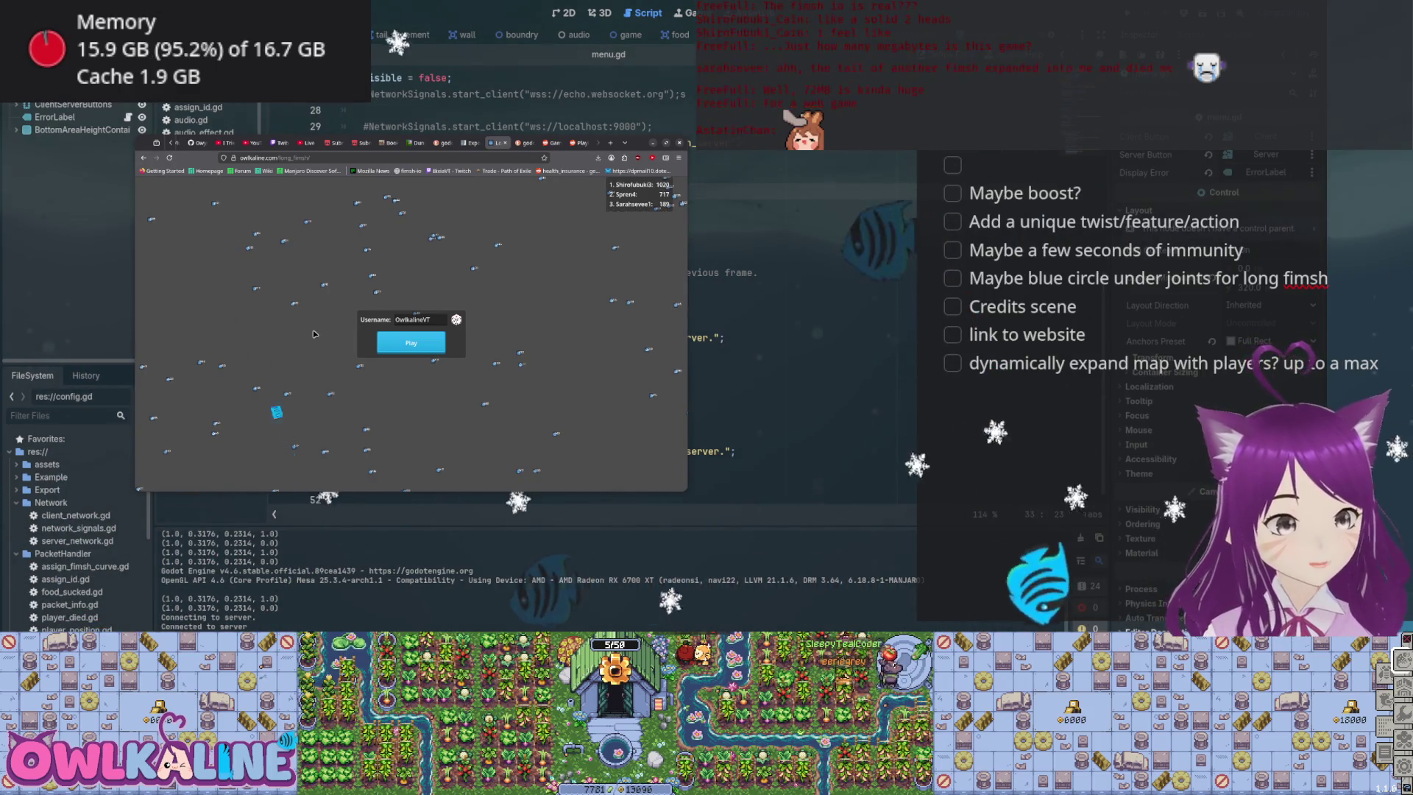
Step: Start a round of the fimsh game and begin a new to-do list item
click(415, 345)
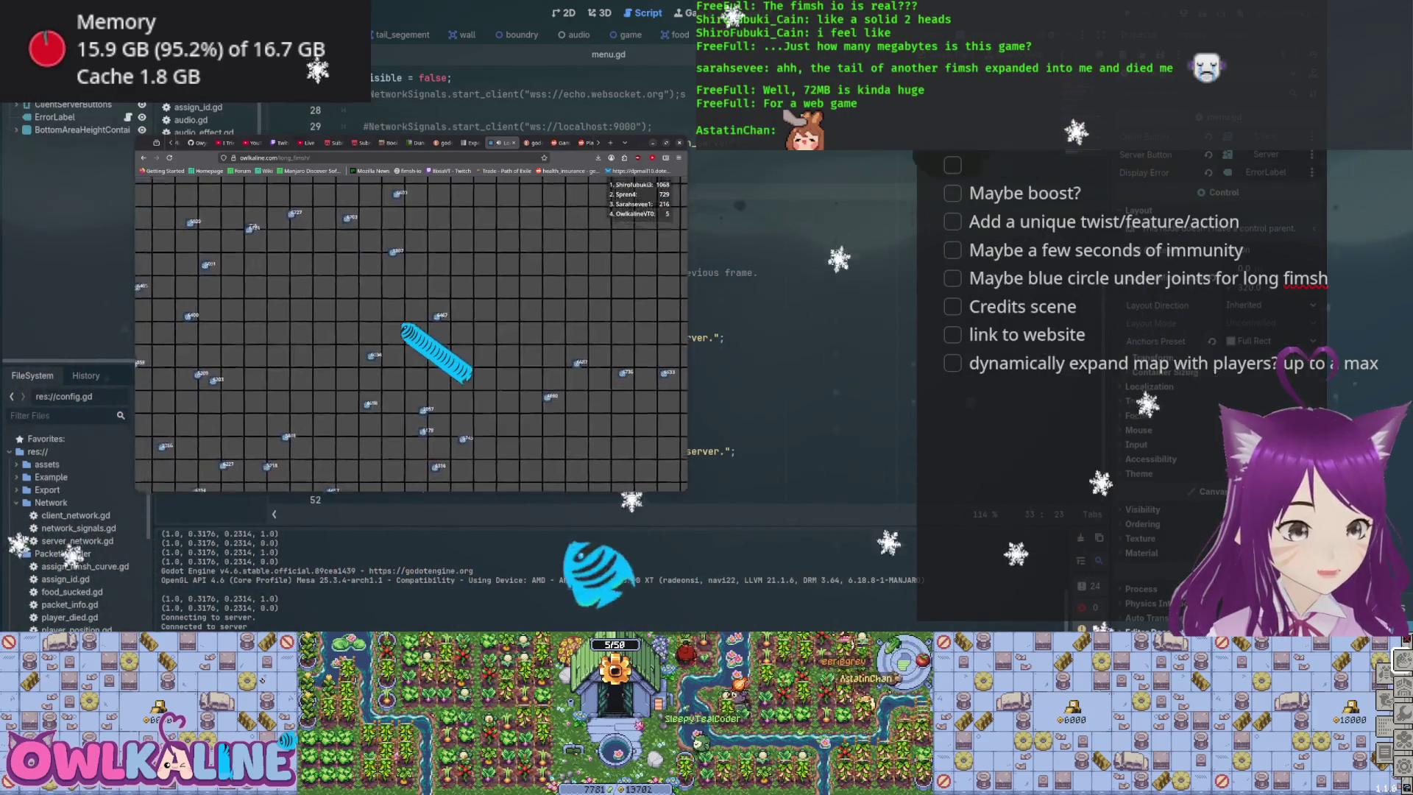
key(Return)
text(after being non foc)
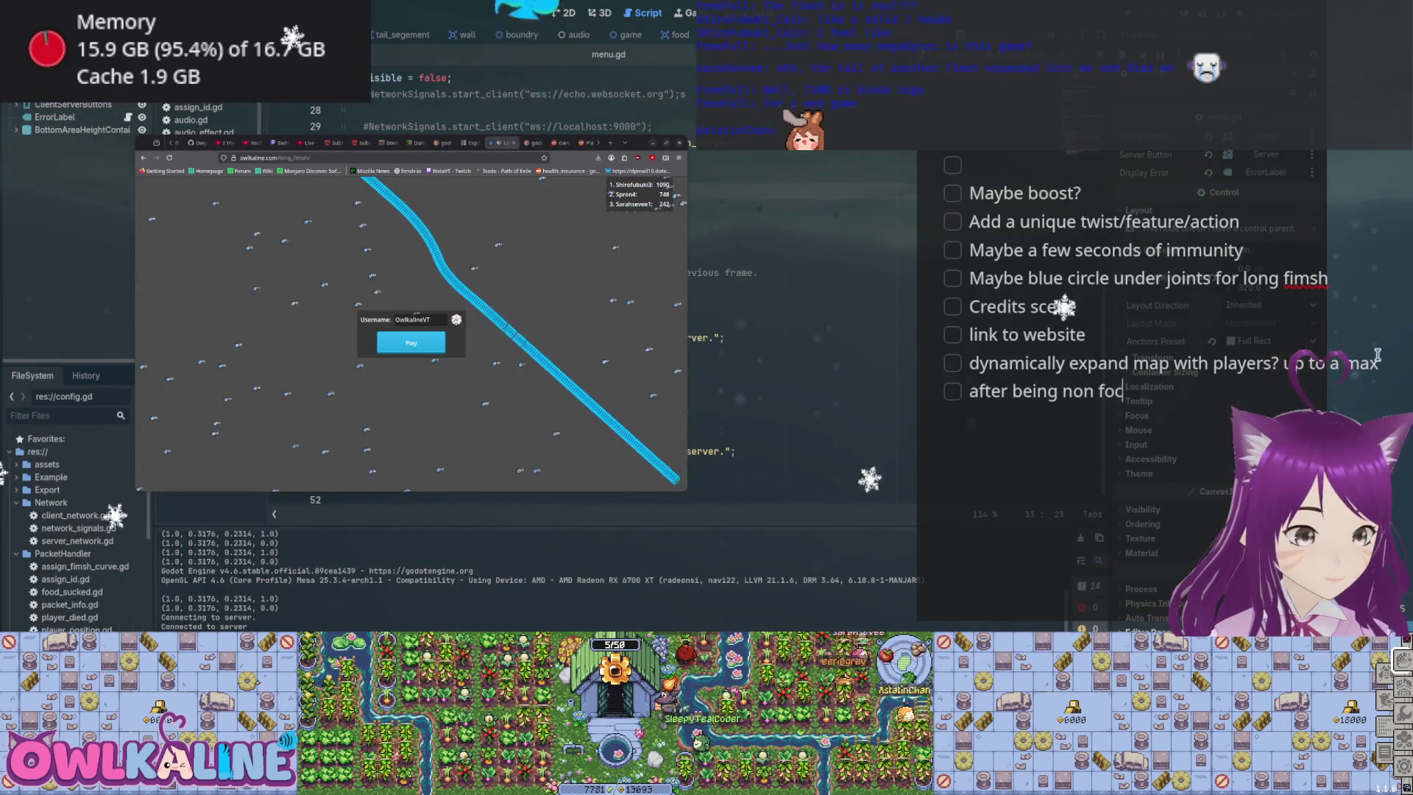
text(used forages, the pla)
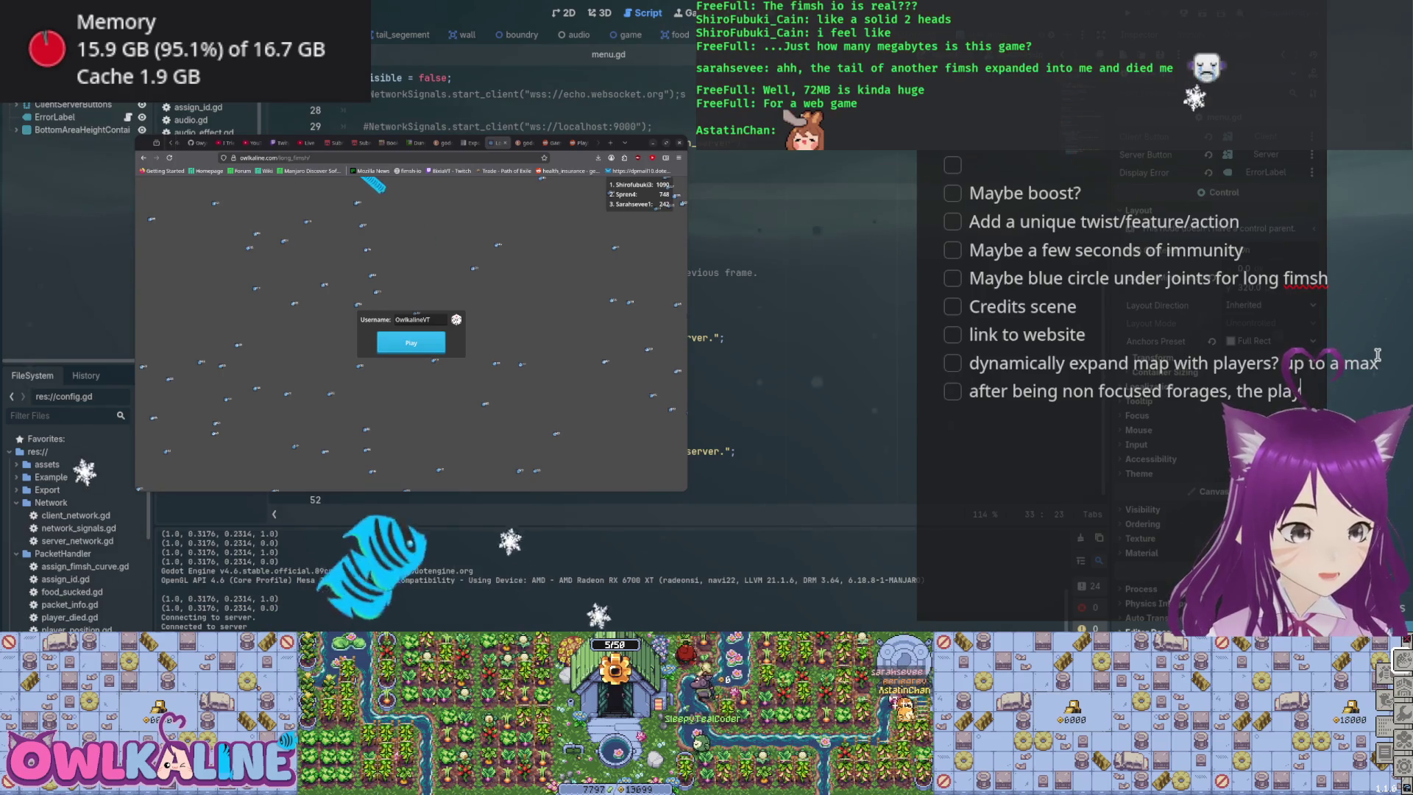
Step: Write the to-do note about toggling after the game loses focus, fixing a mistyped word
key(BackSpace)
key(BackSpace)
text(w)
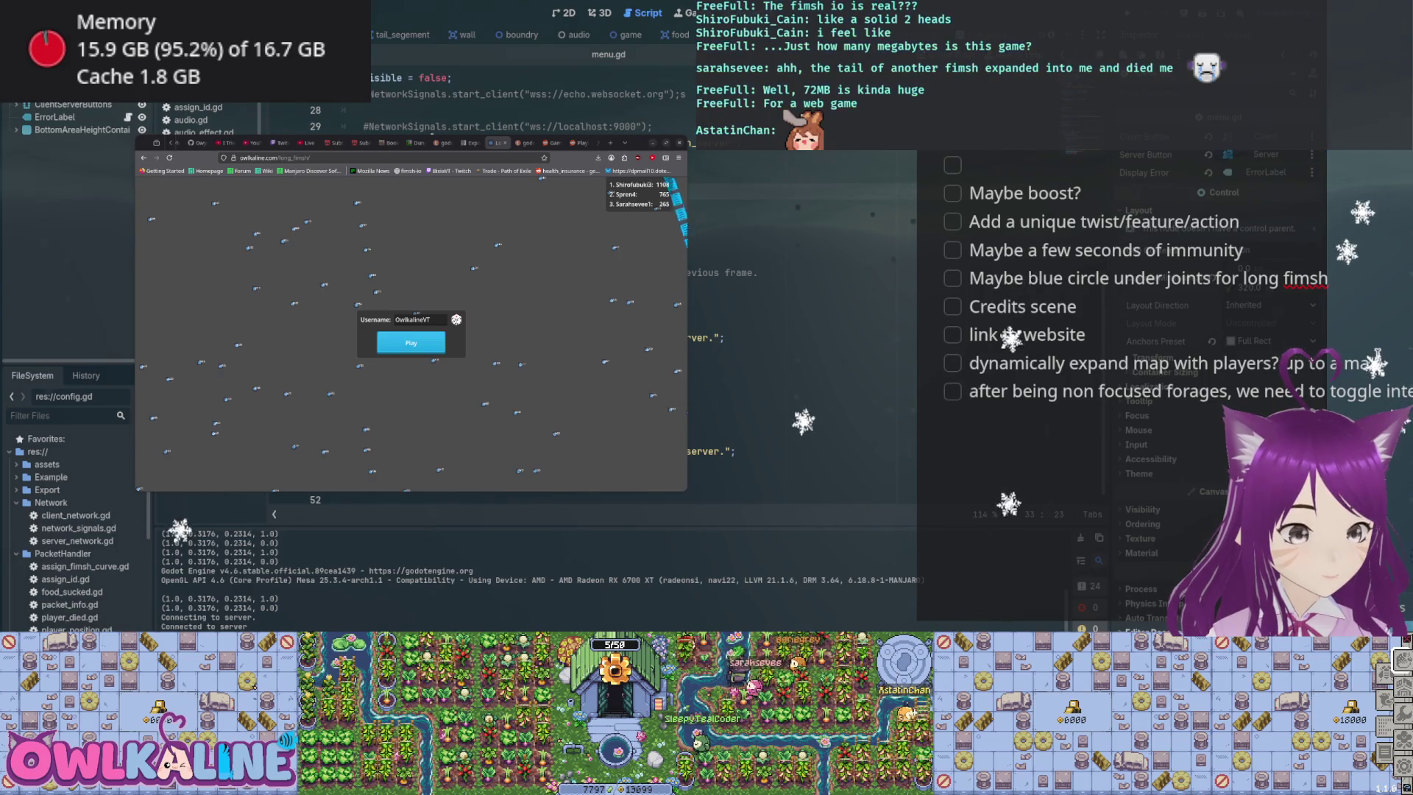
text(then on, otherwise players wi)
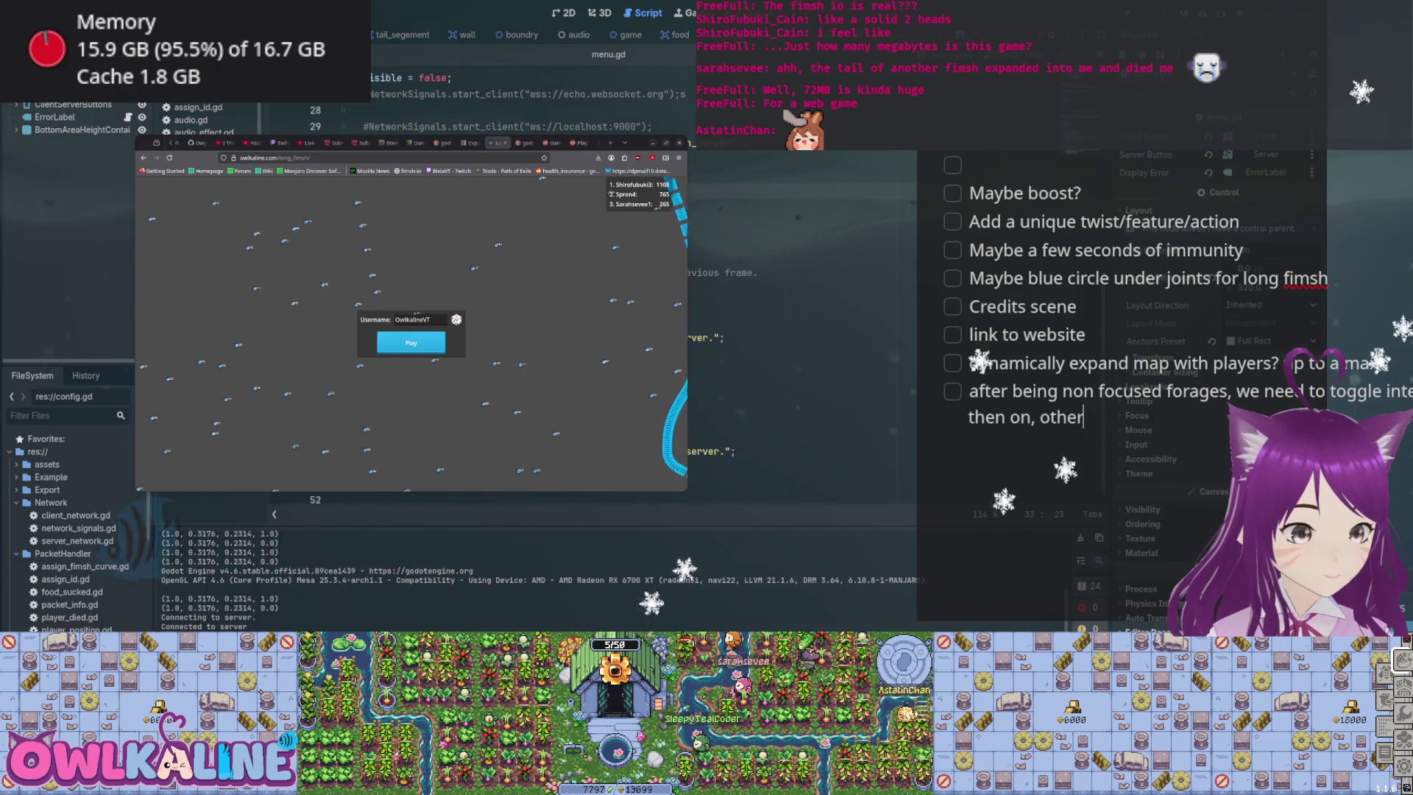
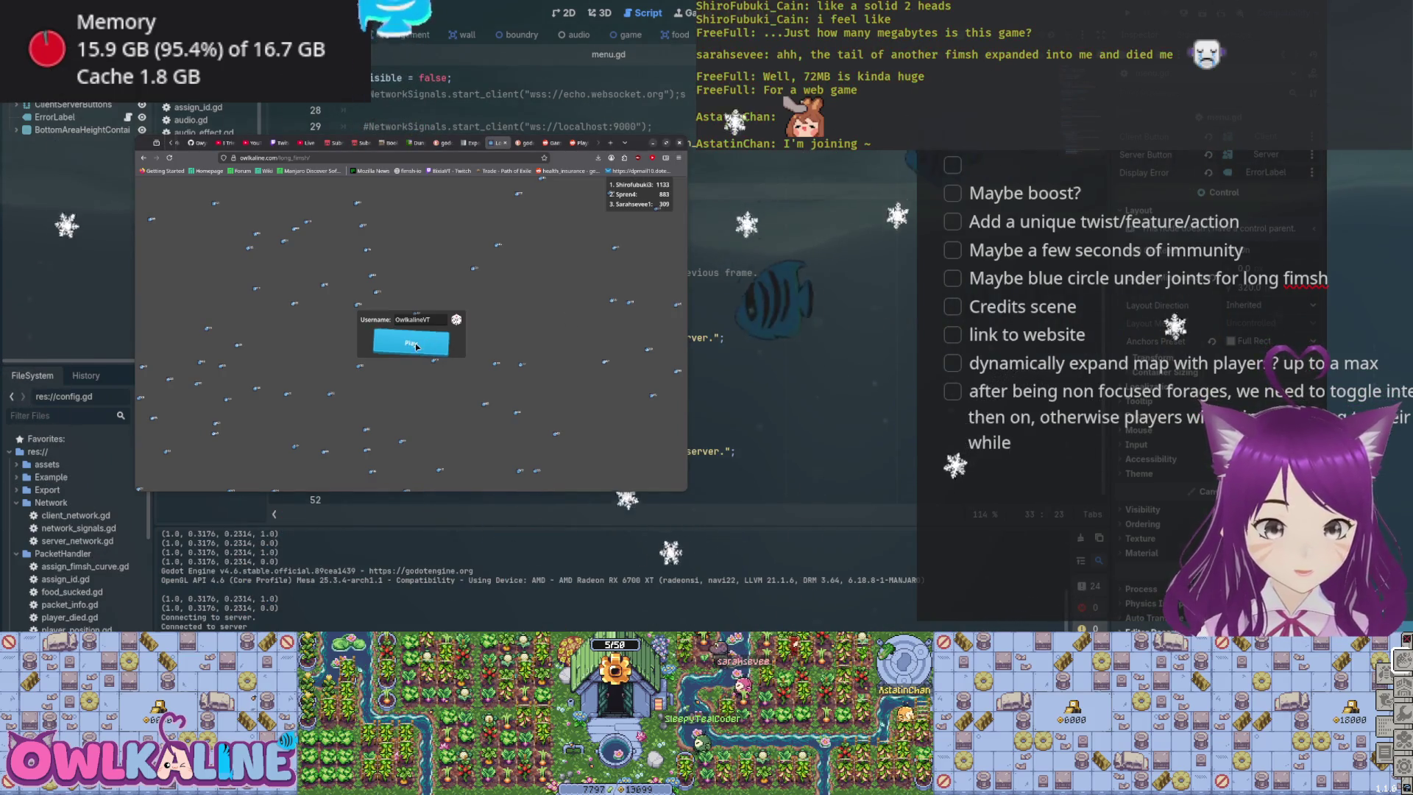
Step: Open the Godot Forum threads on slow HTML5 loading and faster web-export loading, then move to the Reddit post
click(532, 145)
scroll(331, 331, down, 2)
right_click(348, 318)
click(349, 318)
scroll(419, 319, down, 2)
click(342, 336)
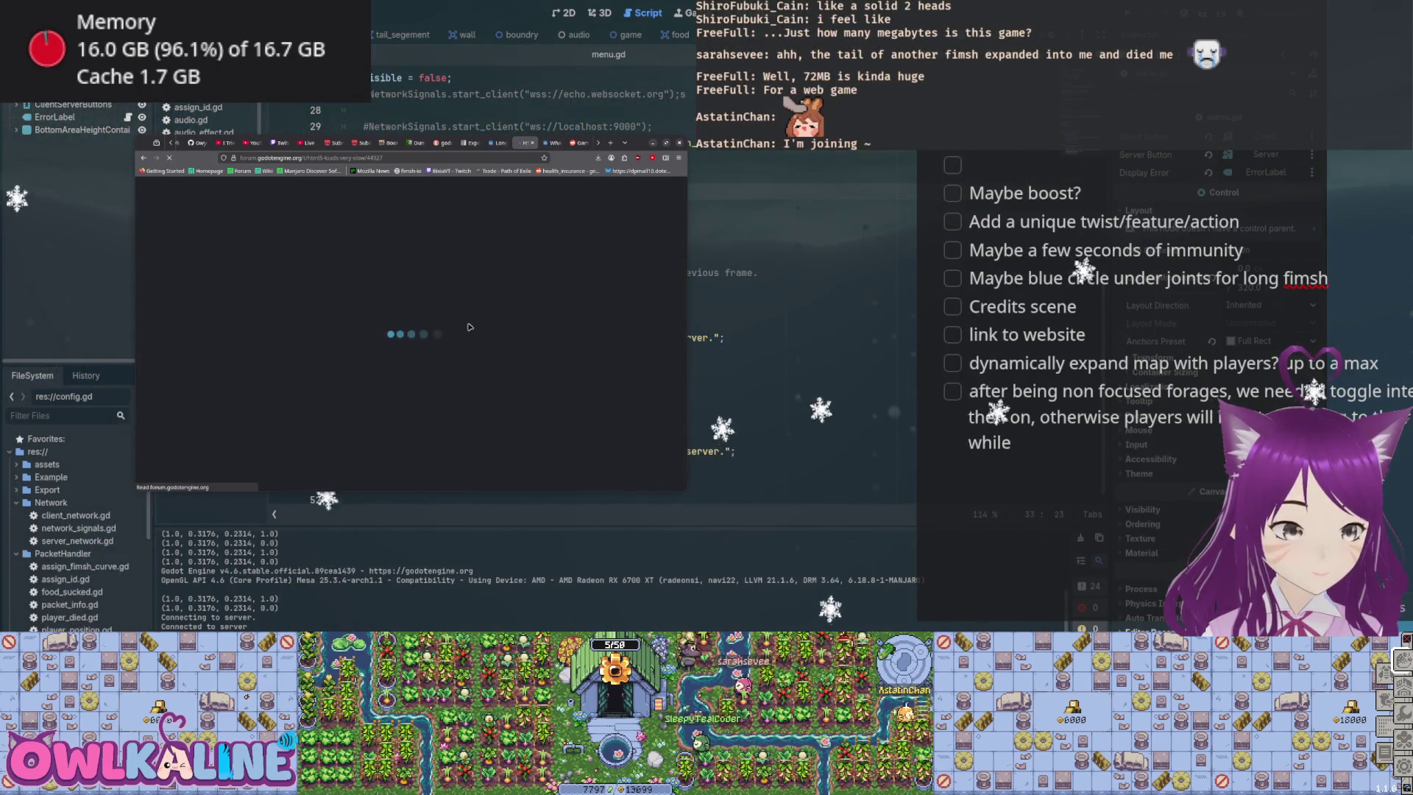
scroll(473, 318, down, 5)
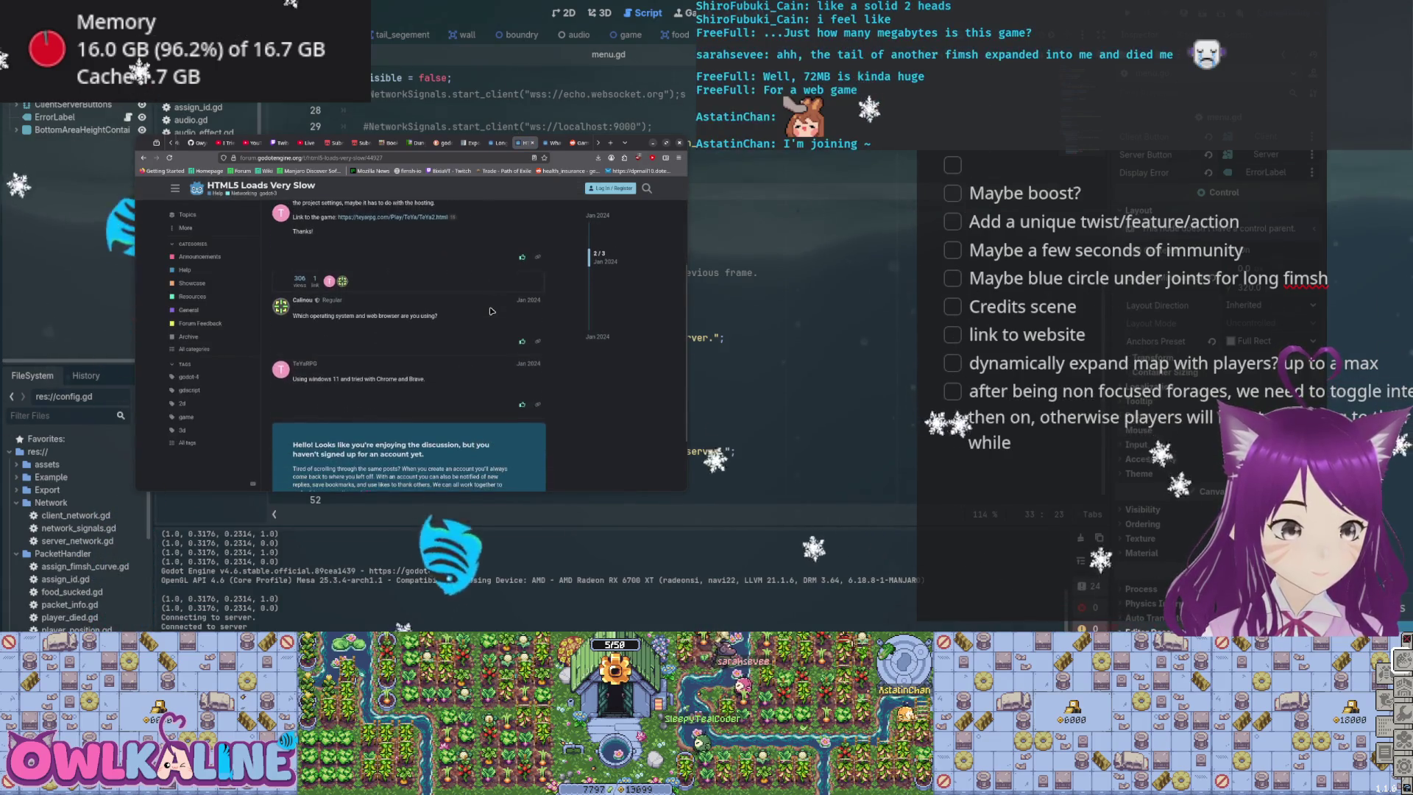
click(510, 280)
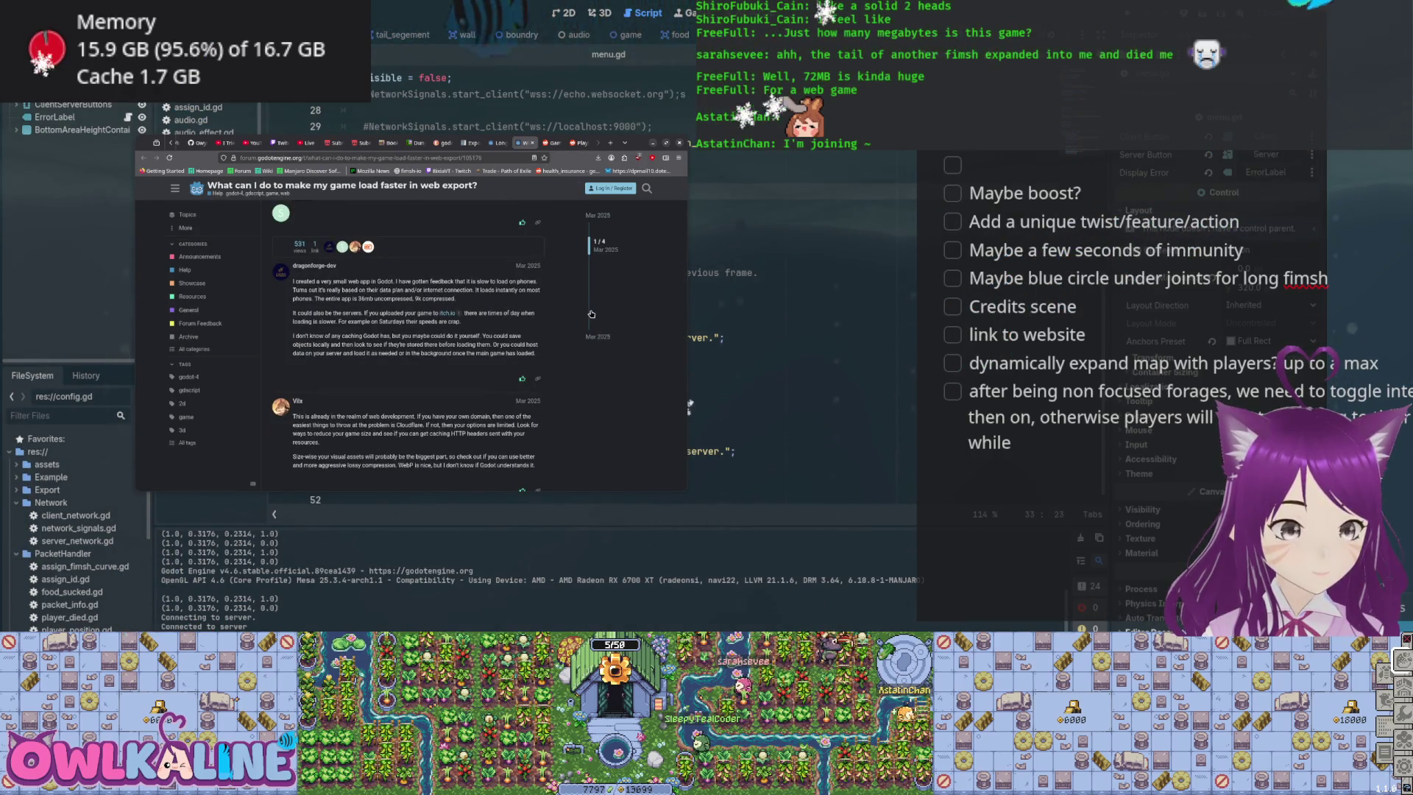
scroll(590, 315, down, 2)
scroll(585, 312, down, 1)
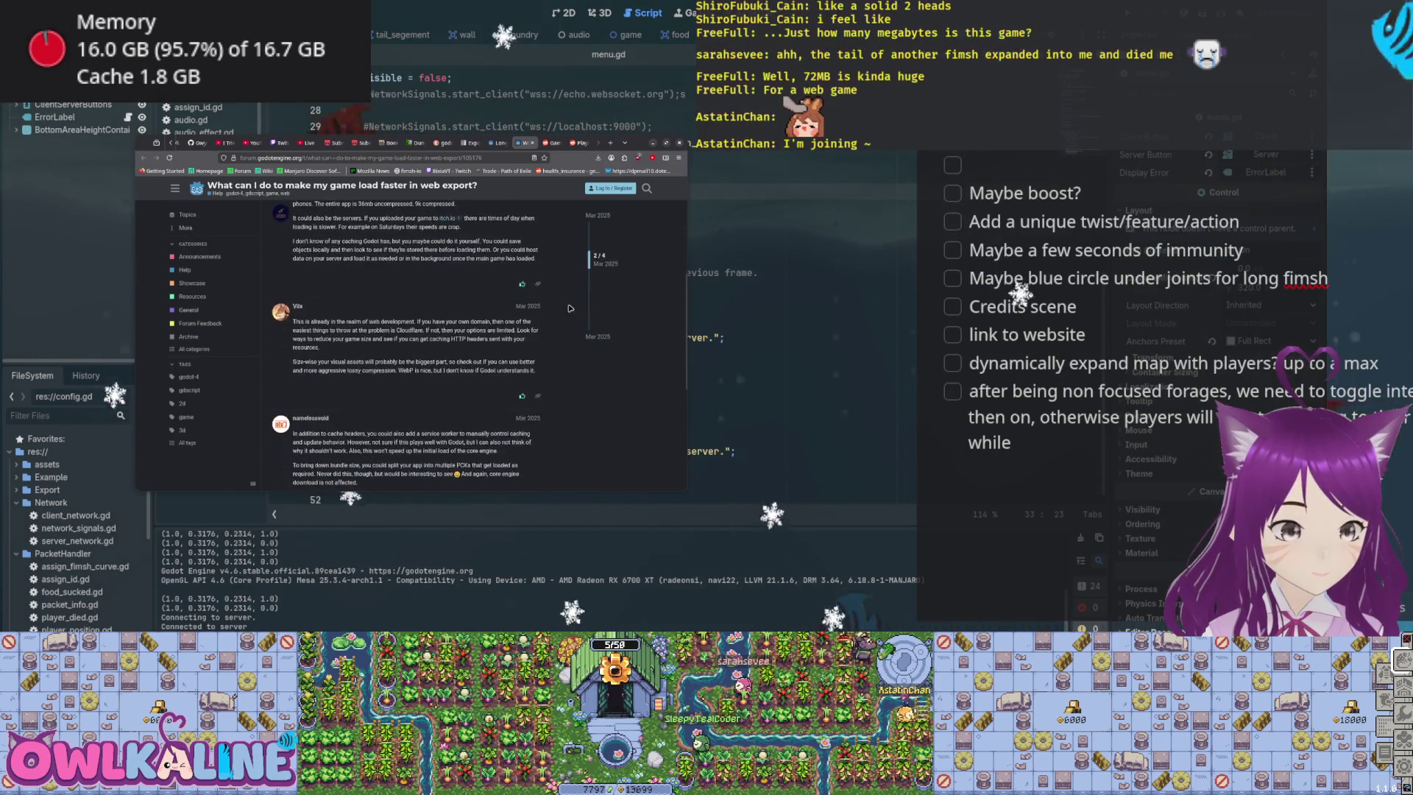
scroll(570, 308, down, 2)
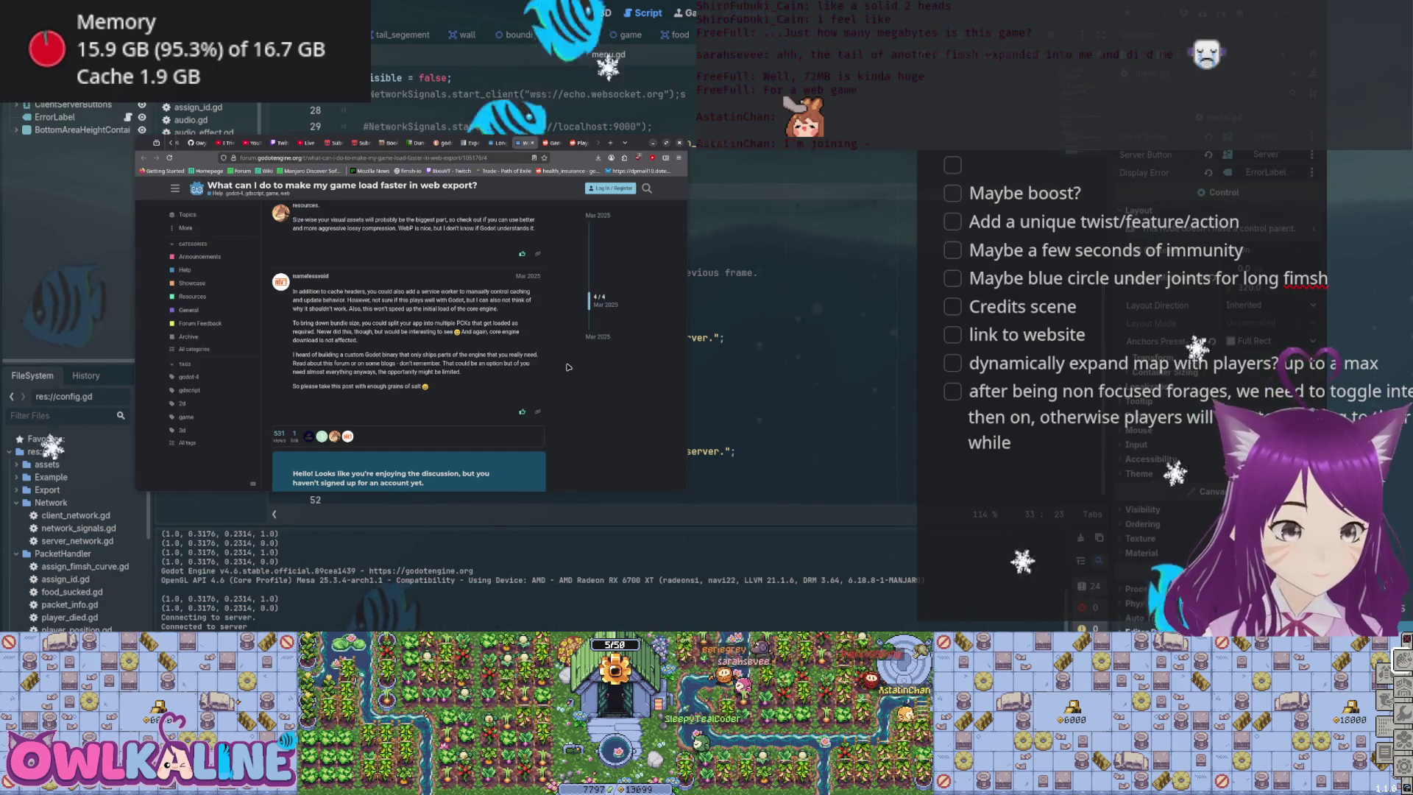
key(ctrl+w)
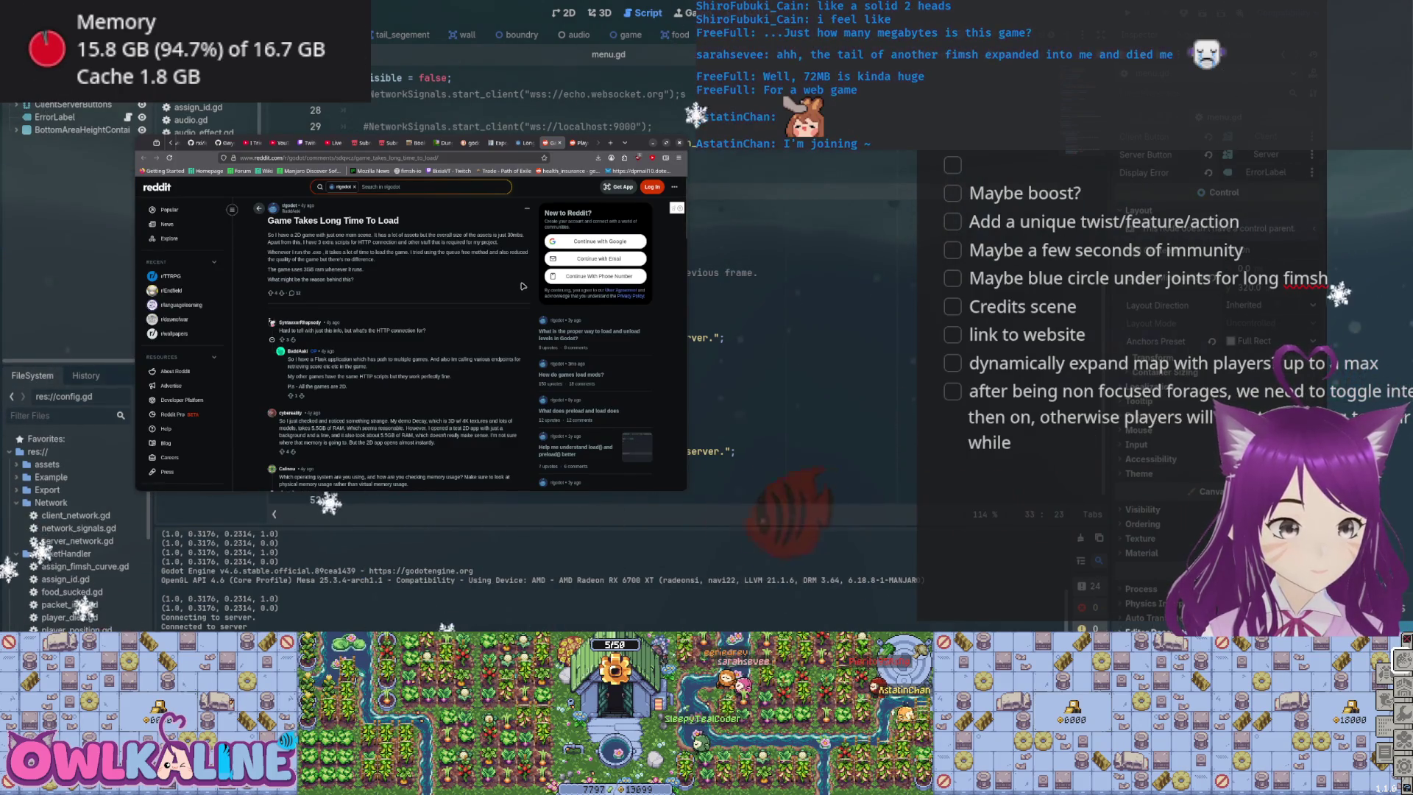
Step: Switch from the Reddit post back to the Long Fimsh game tab
click(523, 147)
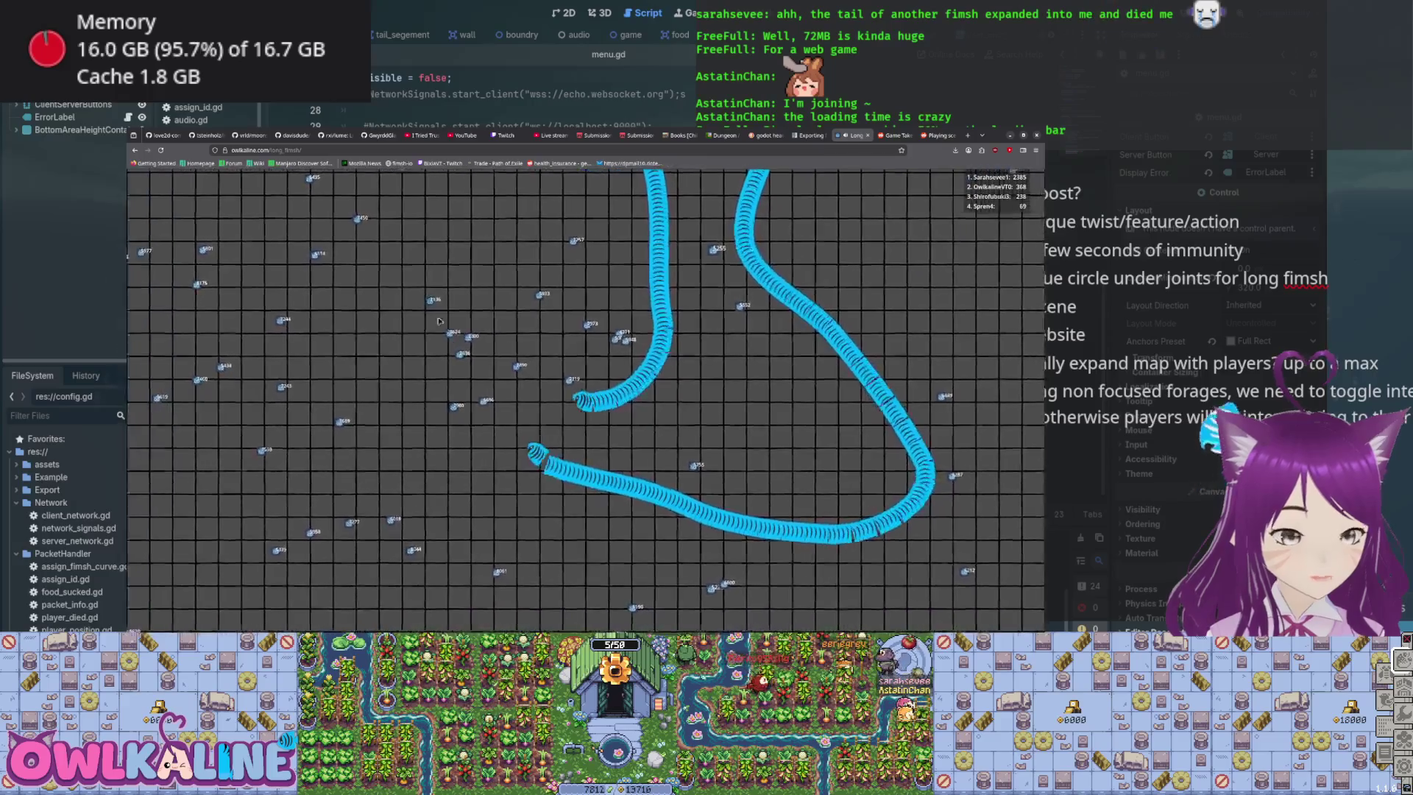
Step: Join and play a new round, then switch to the Twitch Stream Manager to draft the invite
click(585, 410)
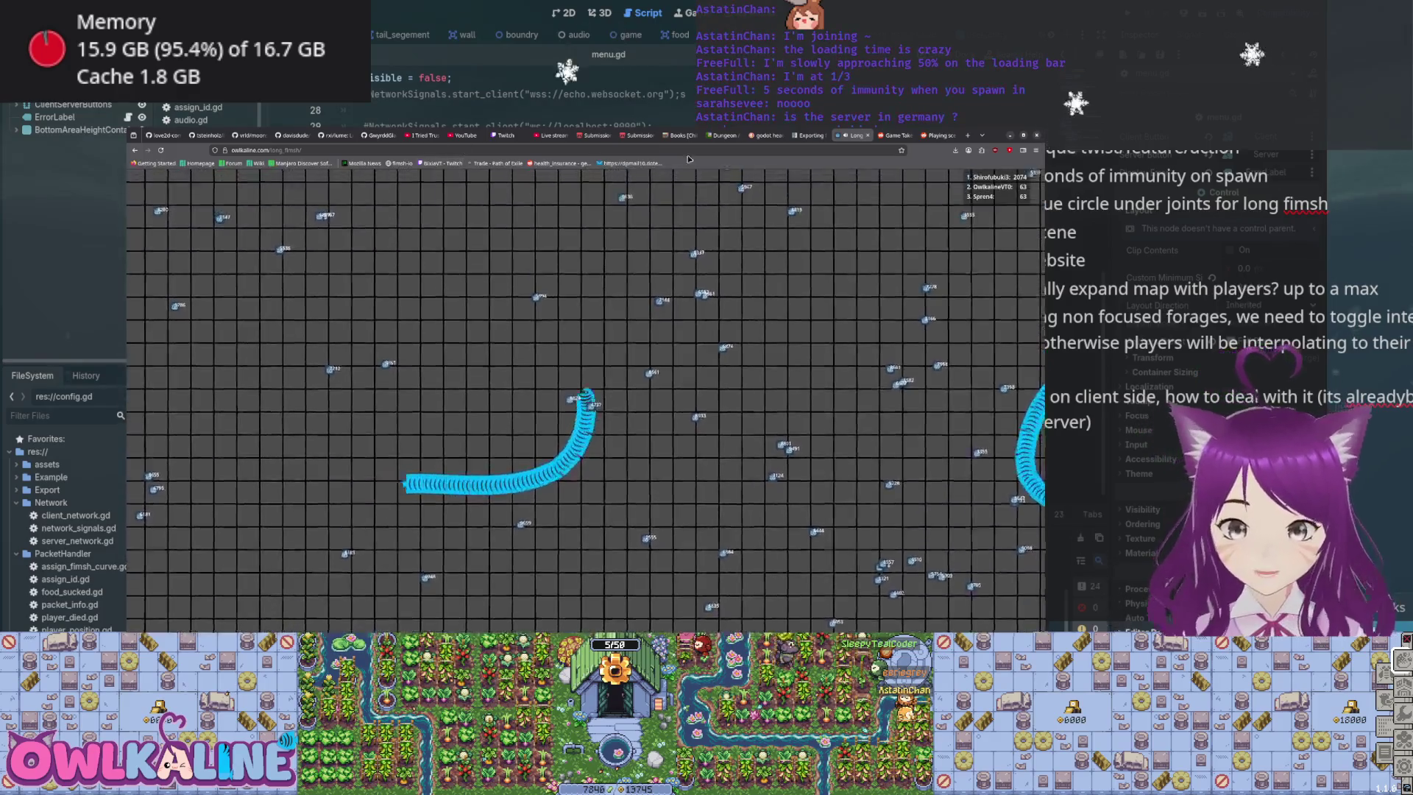
click(502, 135)
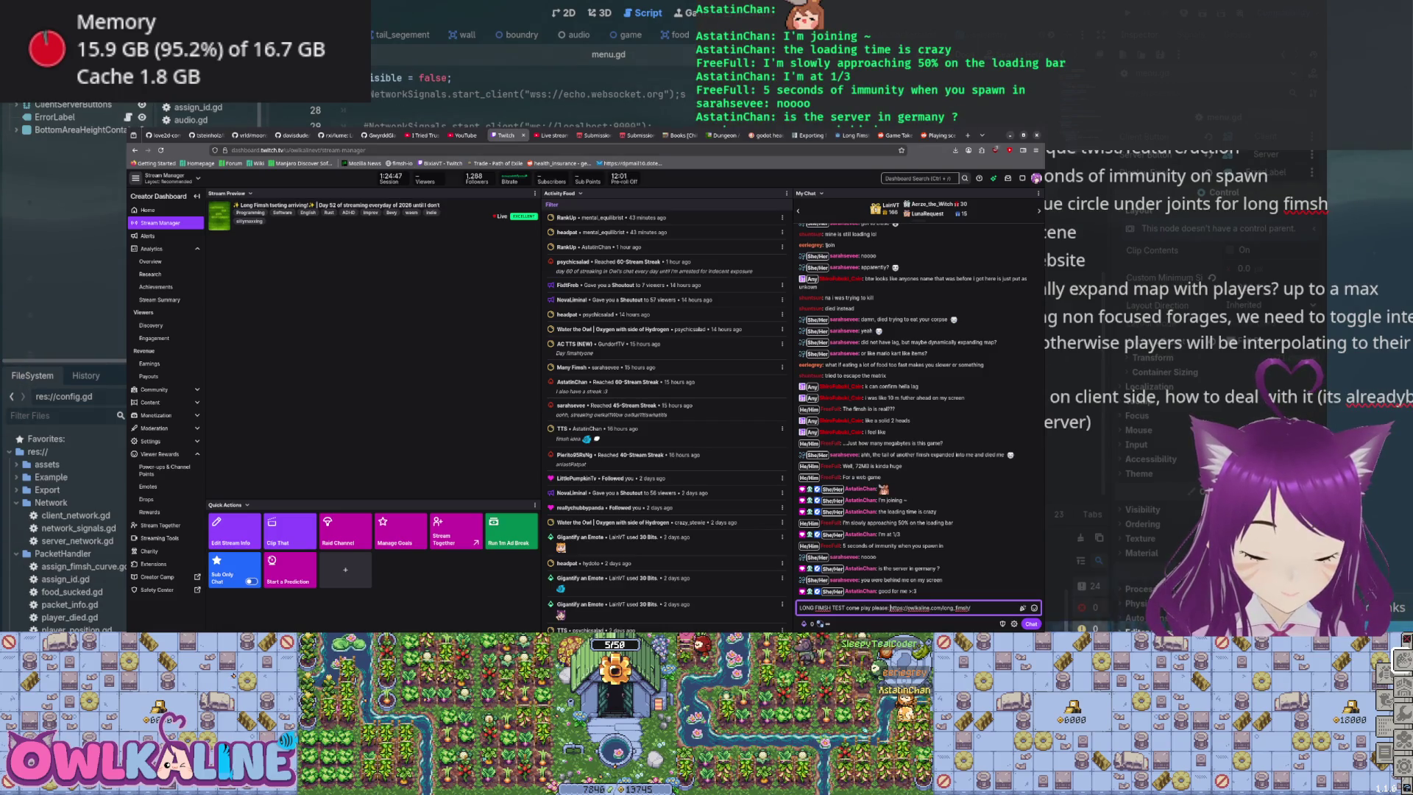
Step: Send the LONG FIMSH TEST invite with the game link, pin it in chat, and return to the game
key(Return)
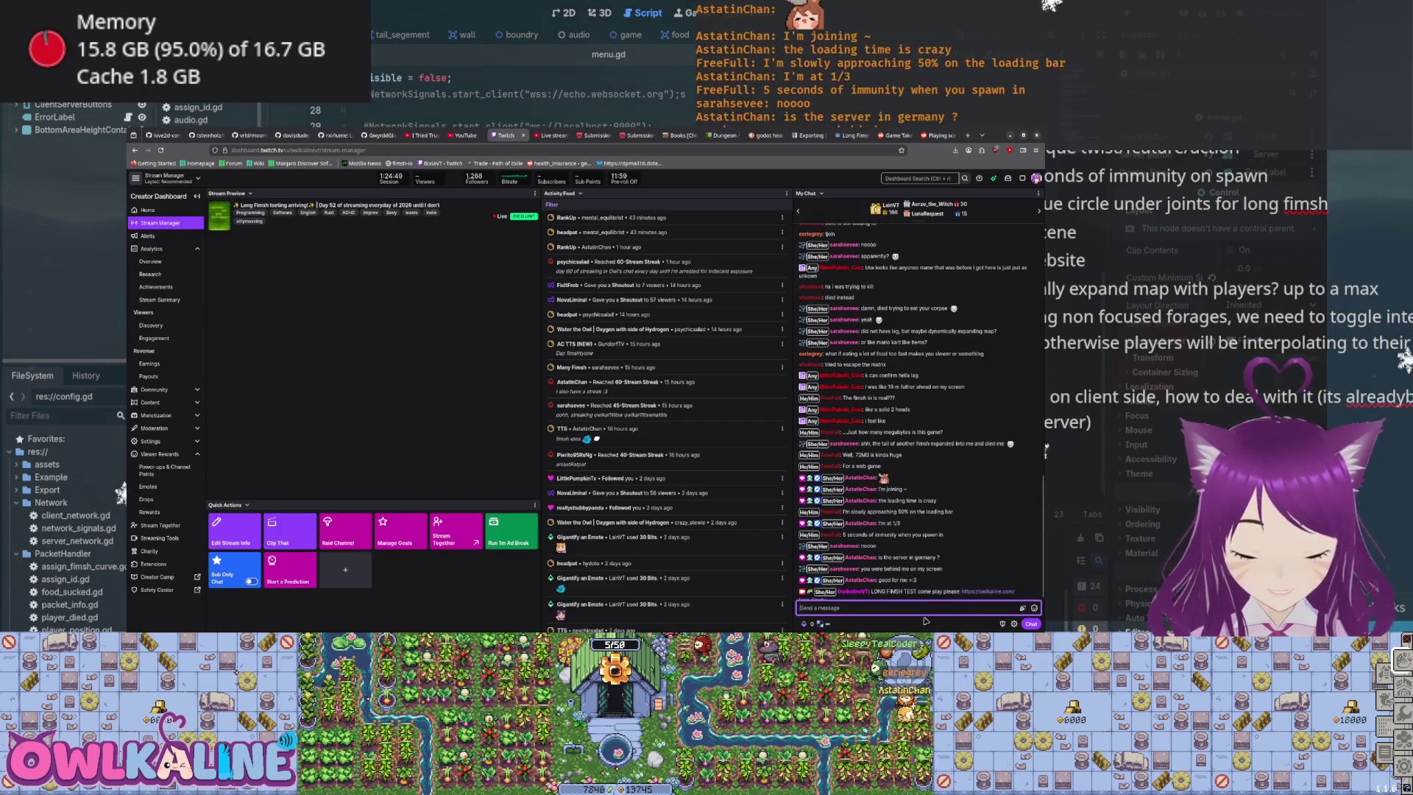
scroll(972, 591, down, 1)
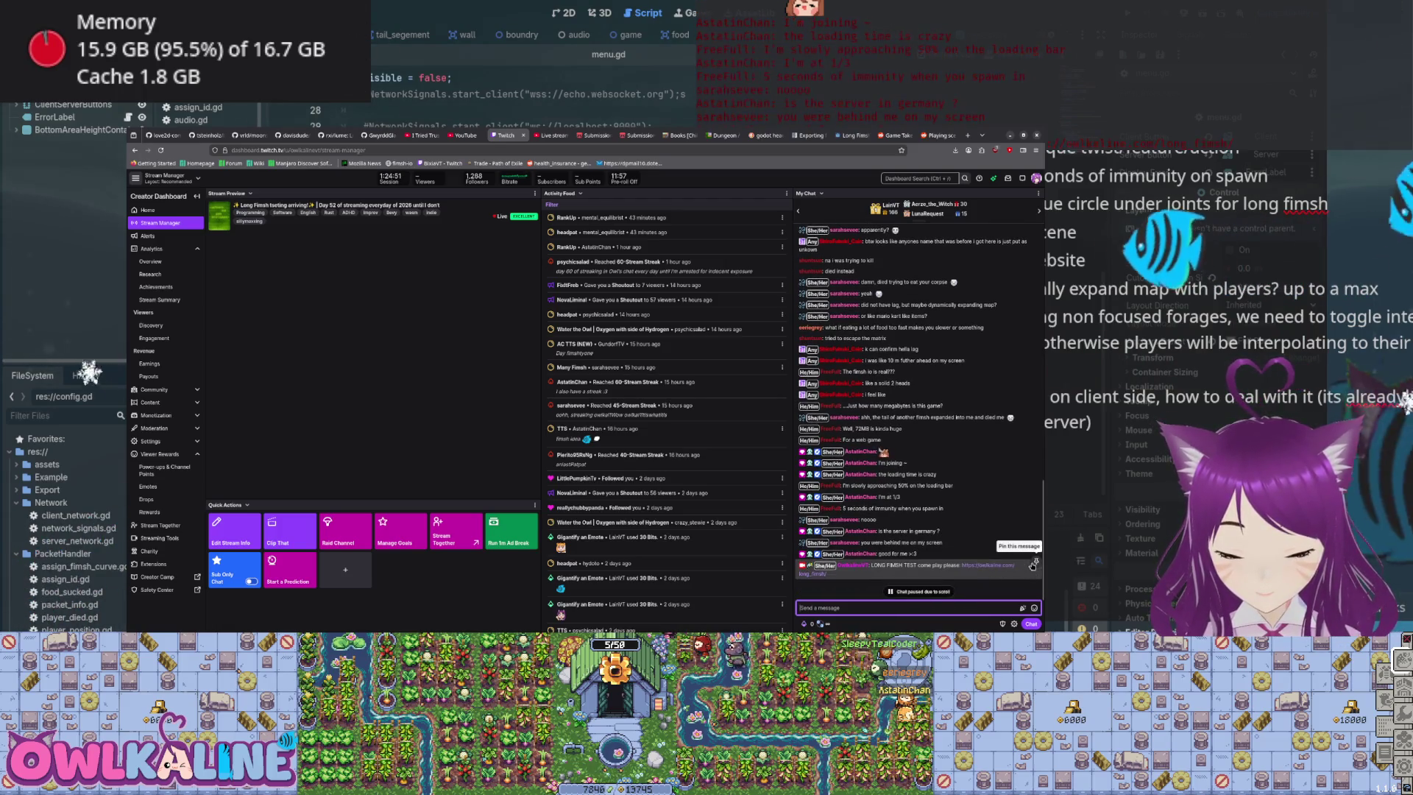
click(1022, 562)
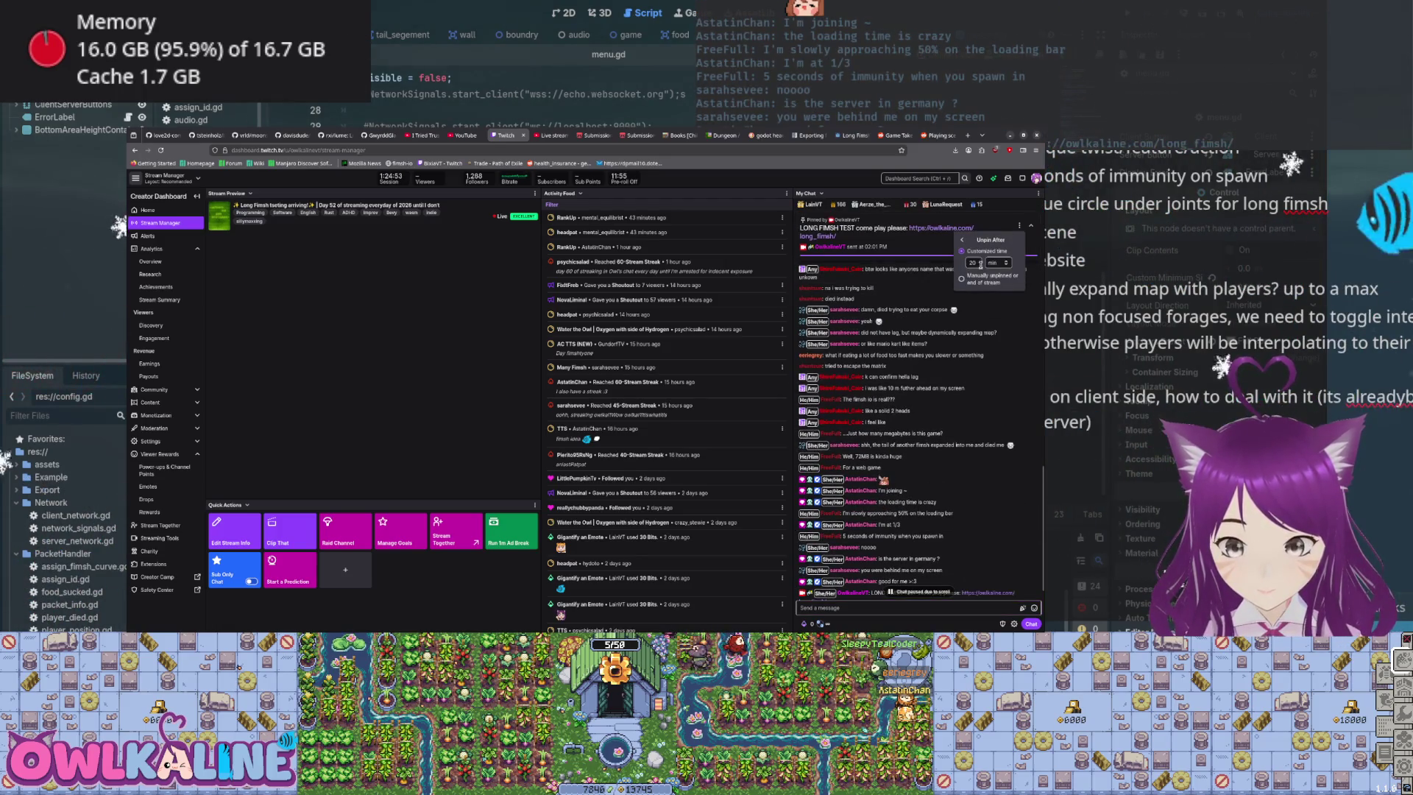
scroll(966, 545, down, 1)
click(906, 607)
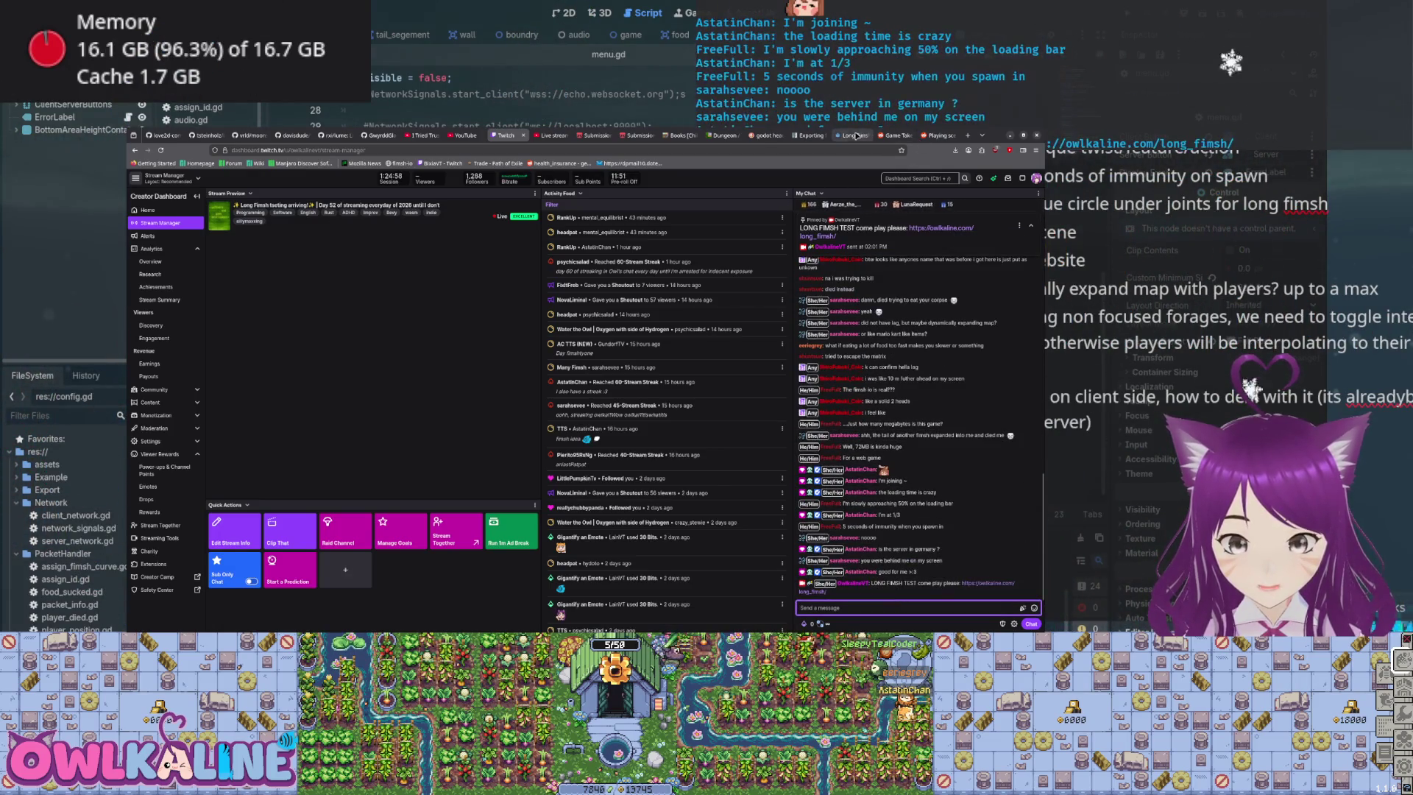
click(856, 134)
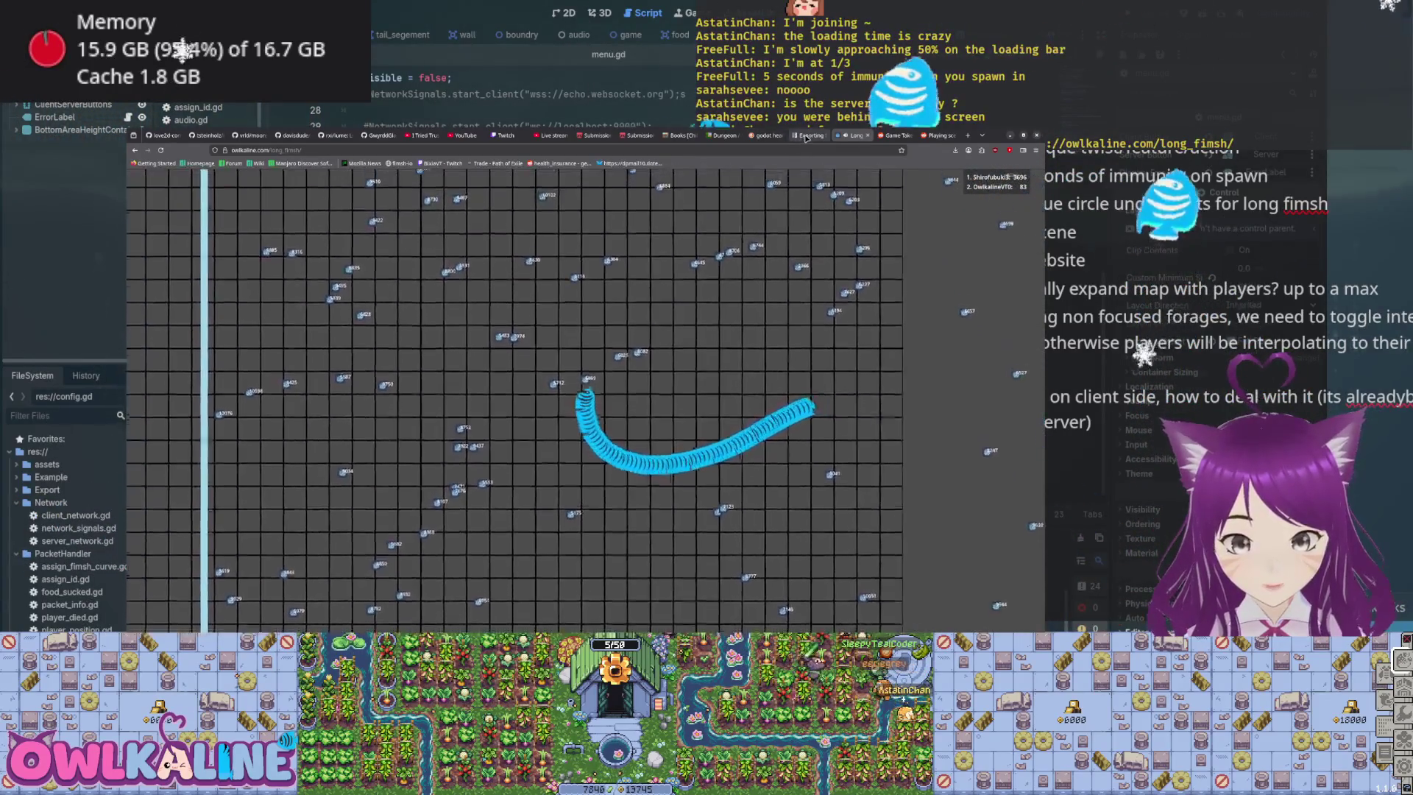
Step: Glance at the Twitch Creator Dashboard before continuing the playtest
click(502, 135)
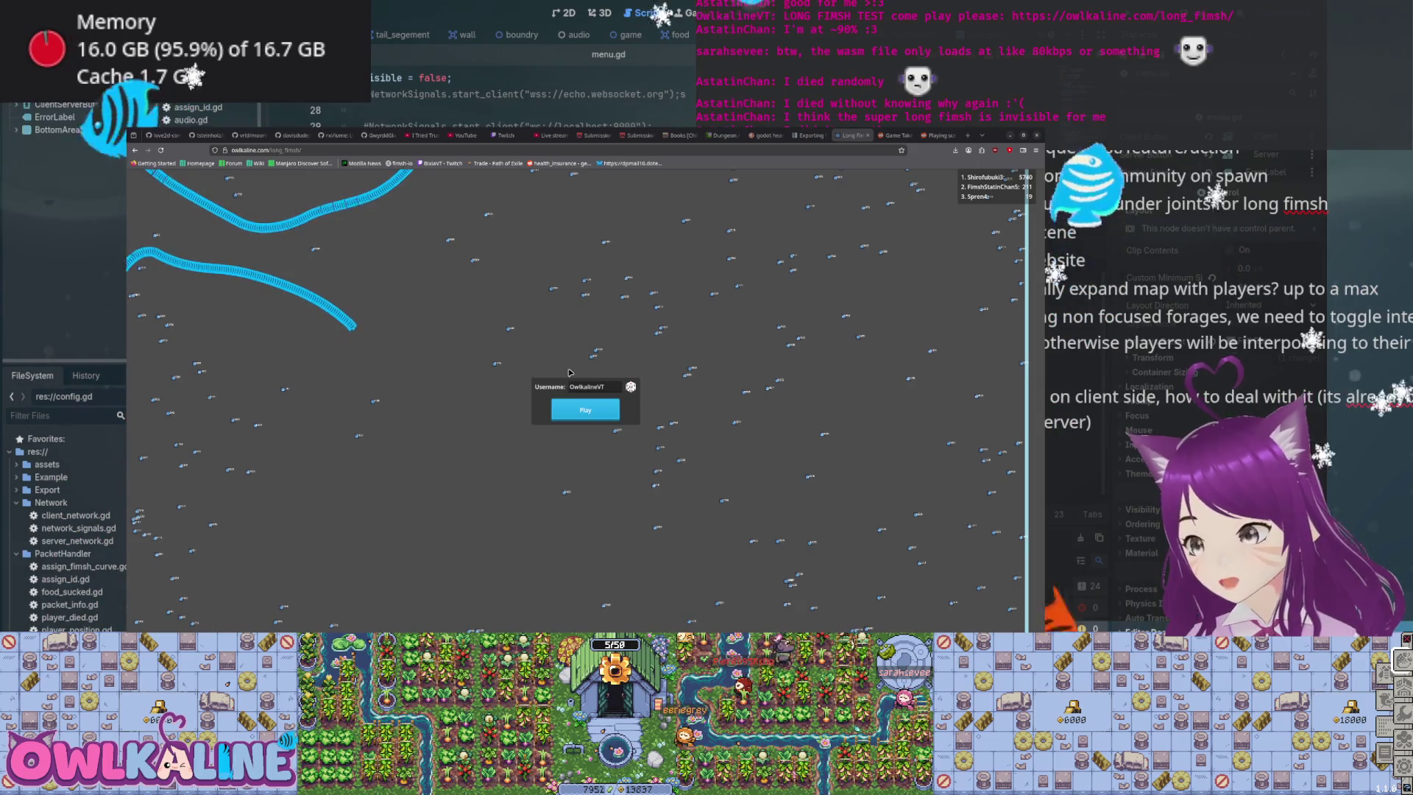
Step: Join two more rounds as OwlkalineVT, then reload the page back to the Godot loading screen
click(585, 417)
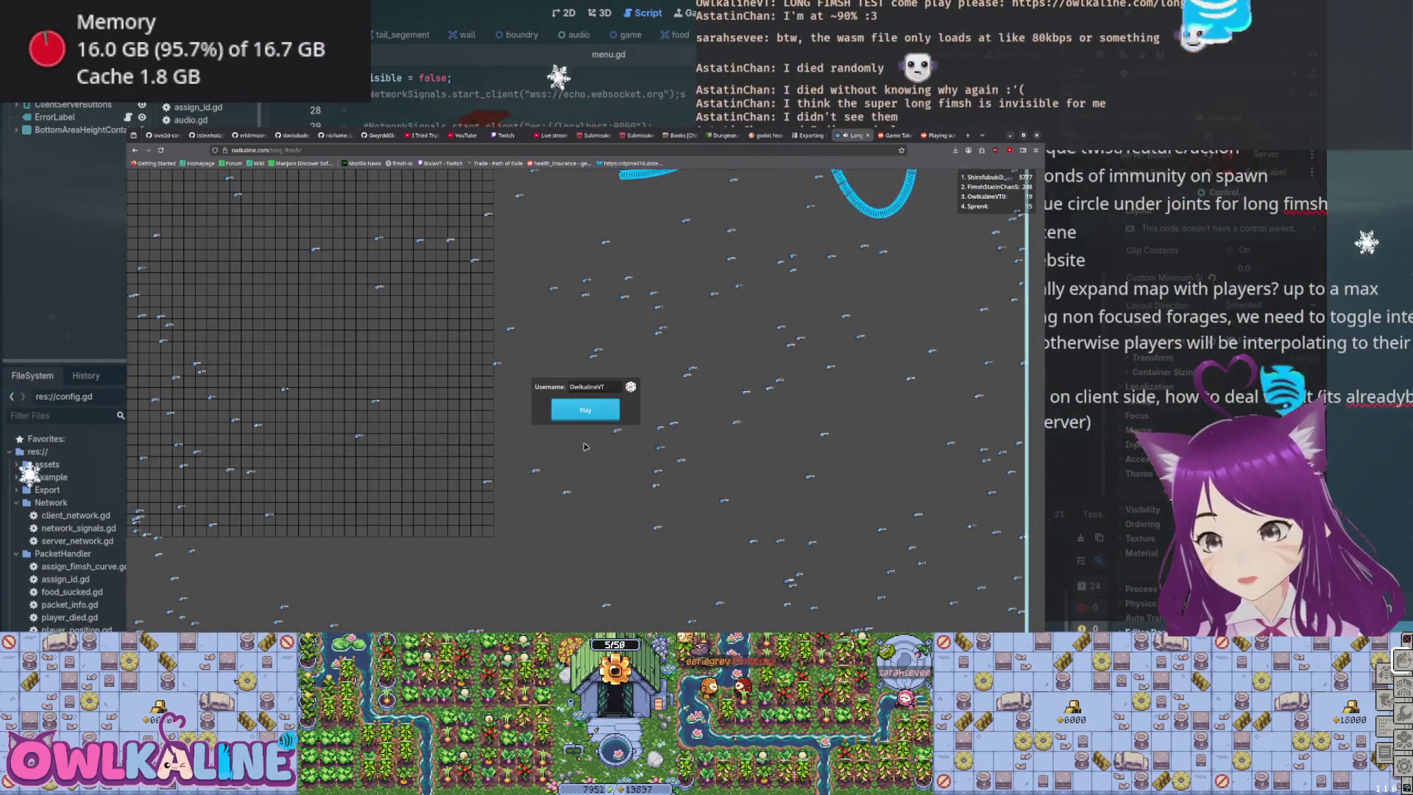
click(585, 417)
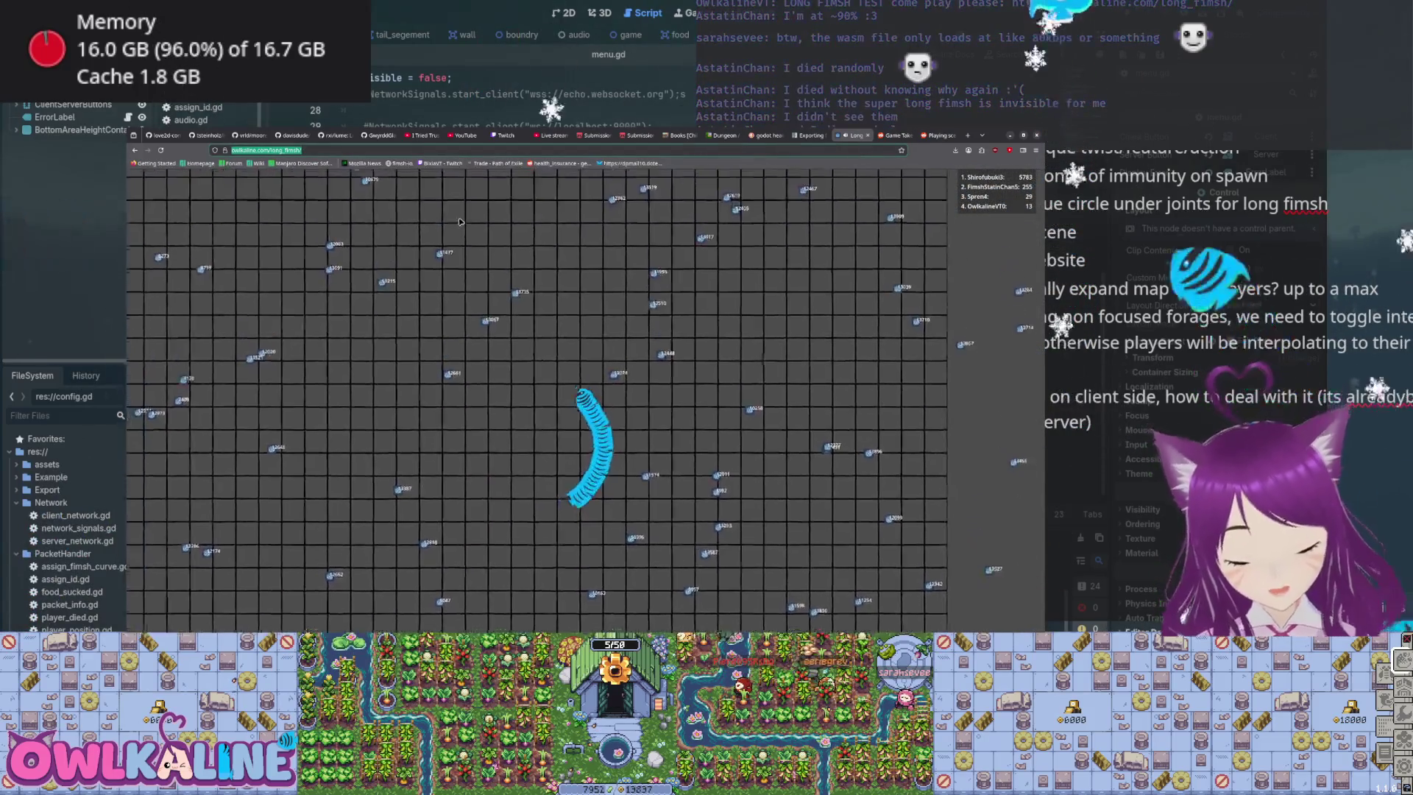
key(F5)
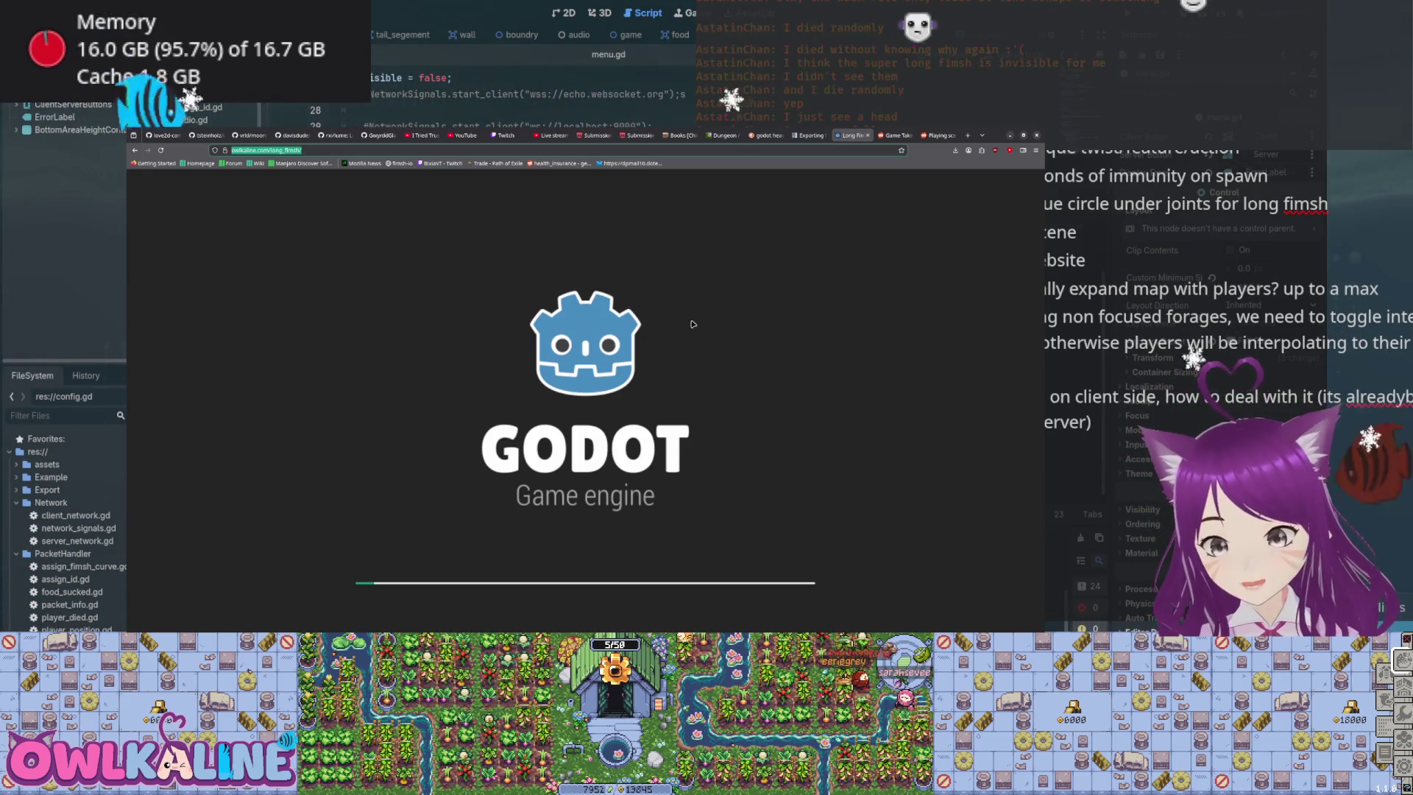
Step: Bring up the developer tools' Network view and reload so the game's requests are recorded
key(F12)
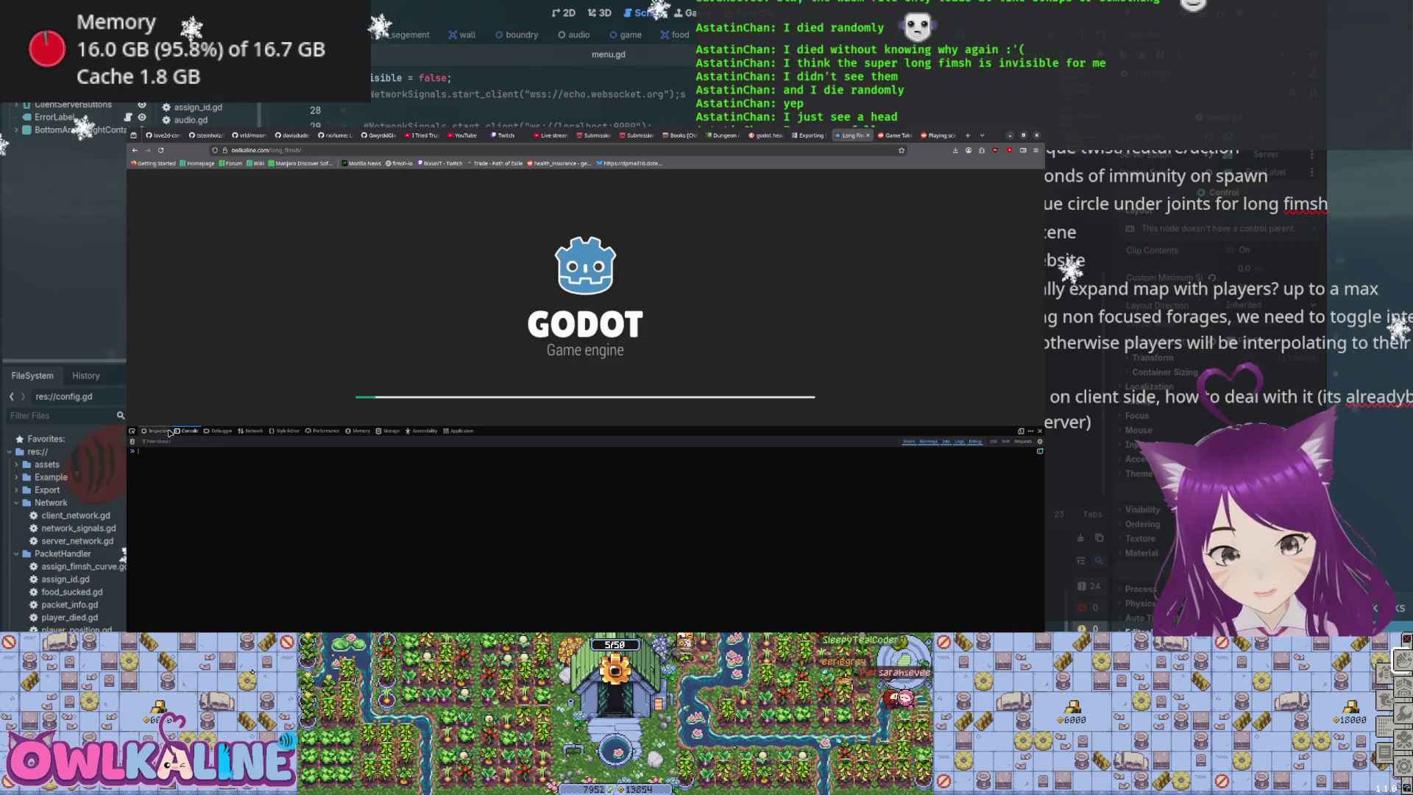
click(209, 431)
click(166, 432)
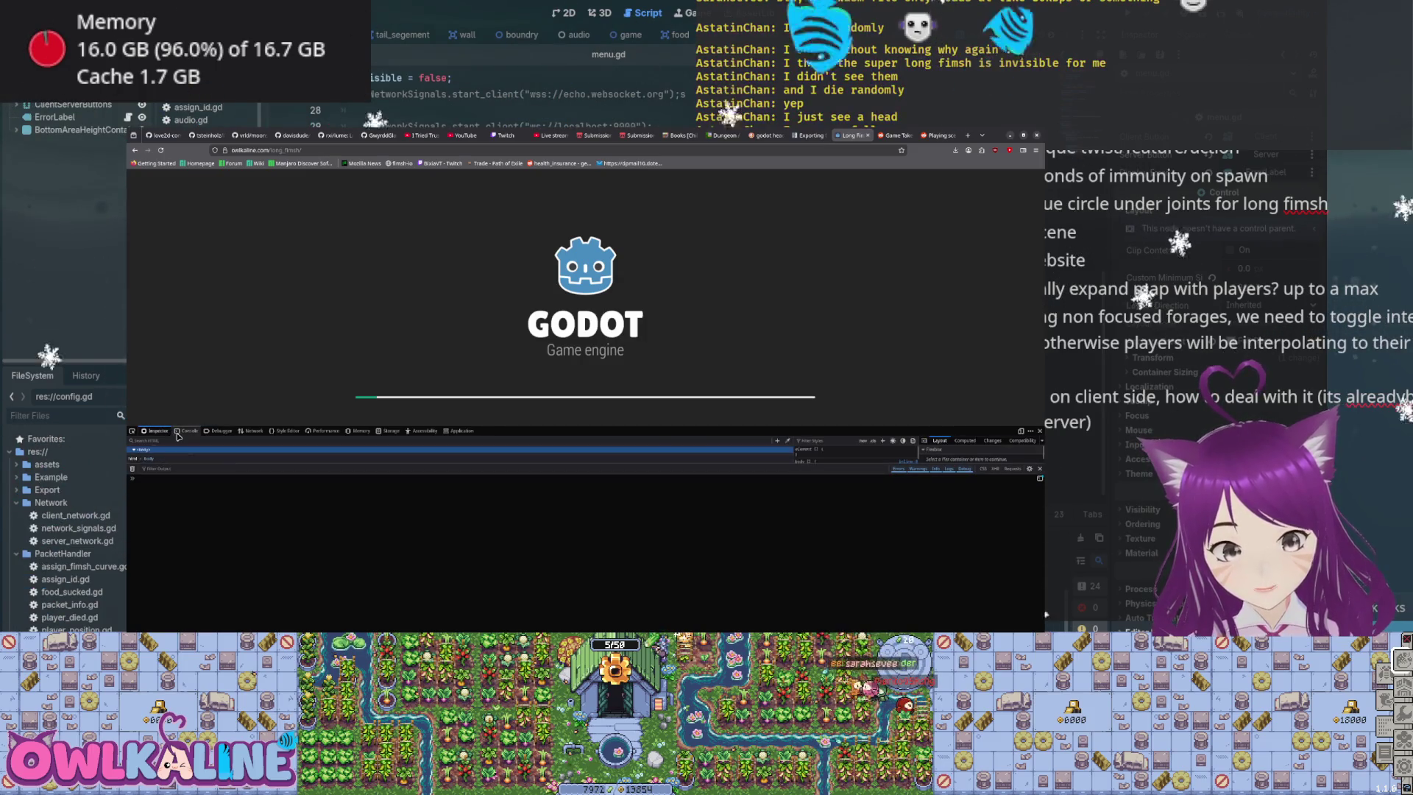
click(253, 430)
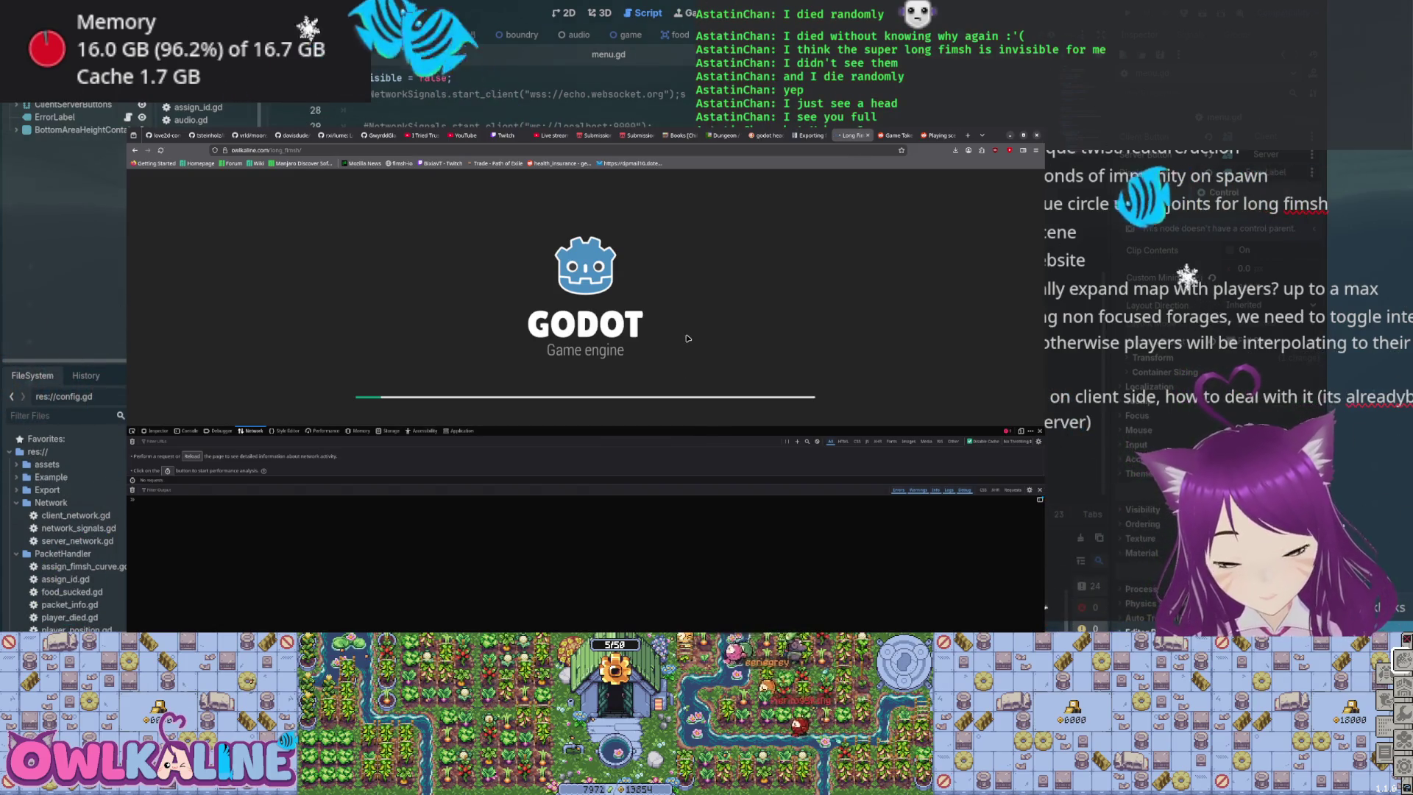
key(ctrl+r)
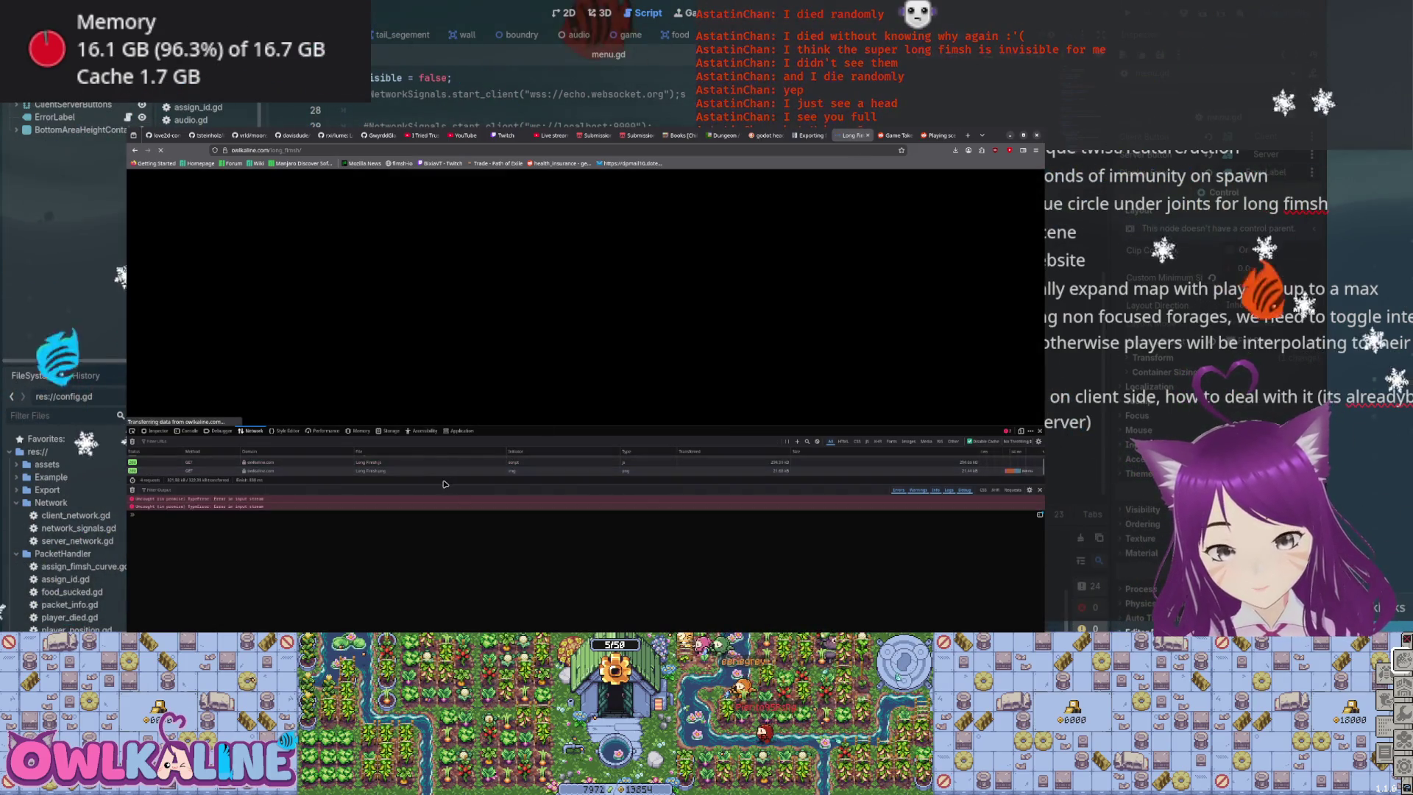
Step: Enlarge the network request list, then close the stalled Long Fimsh tab
drag(437, 548, 437, 577)
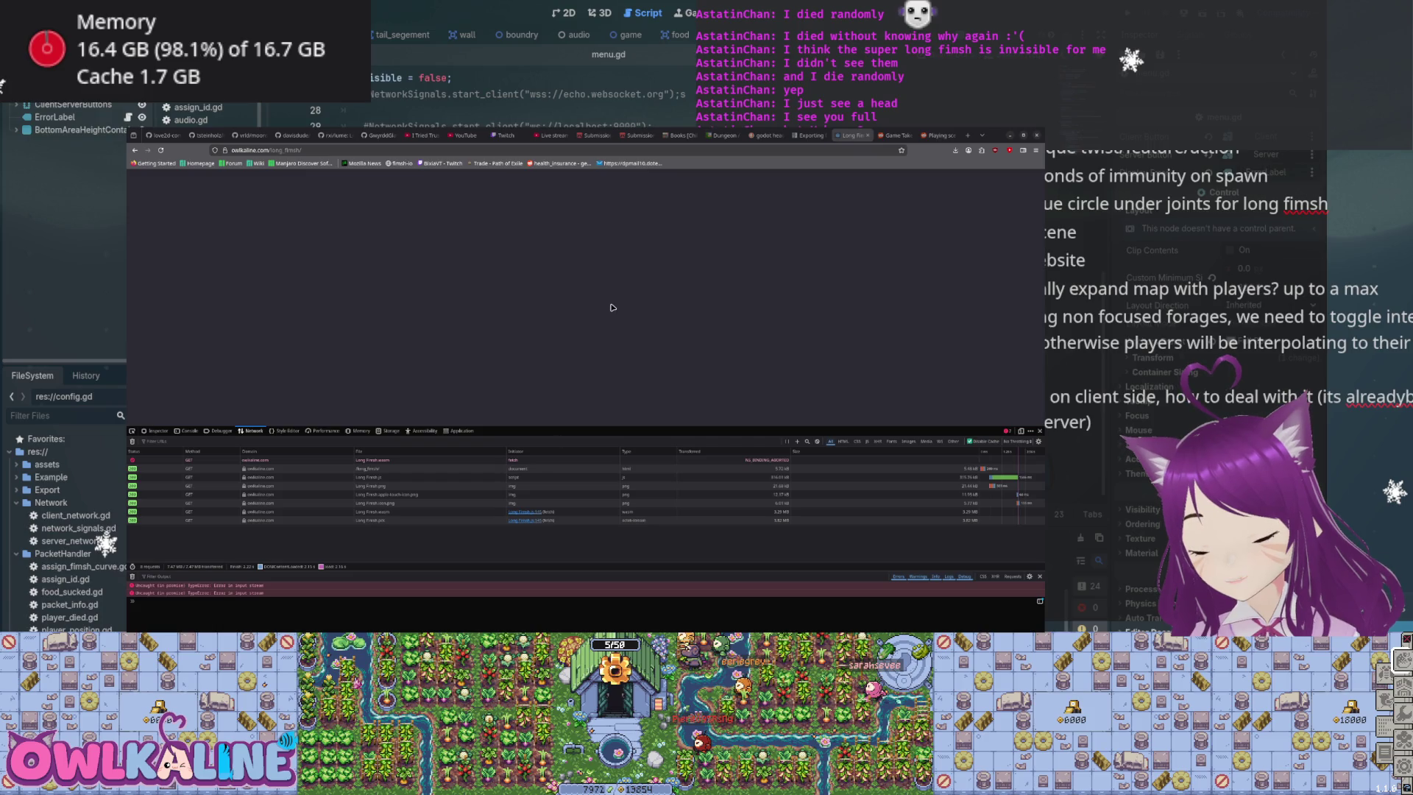
click(868, 137)
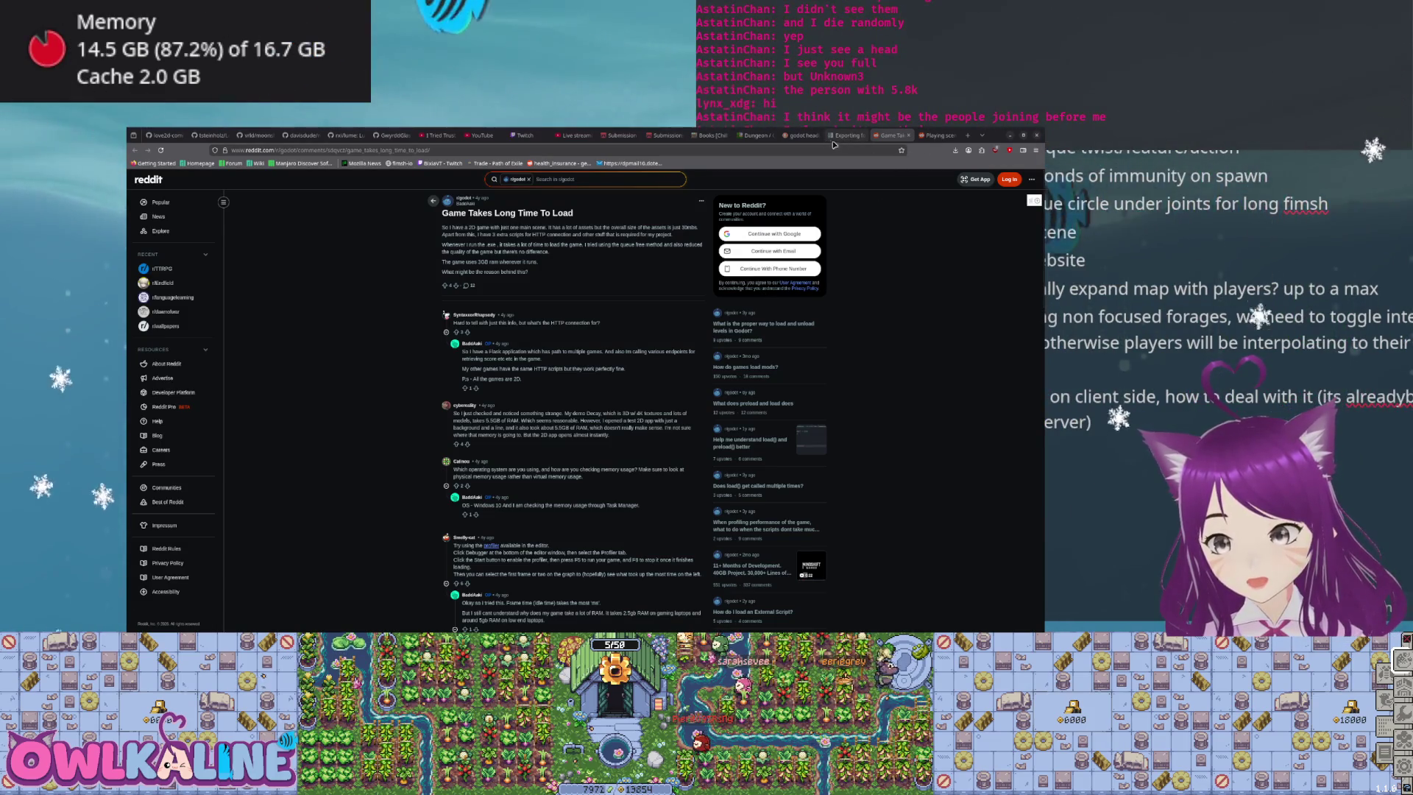
Step: Start a new browser tab, which lands on the tab-crash page
click(969, 136)
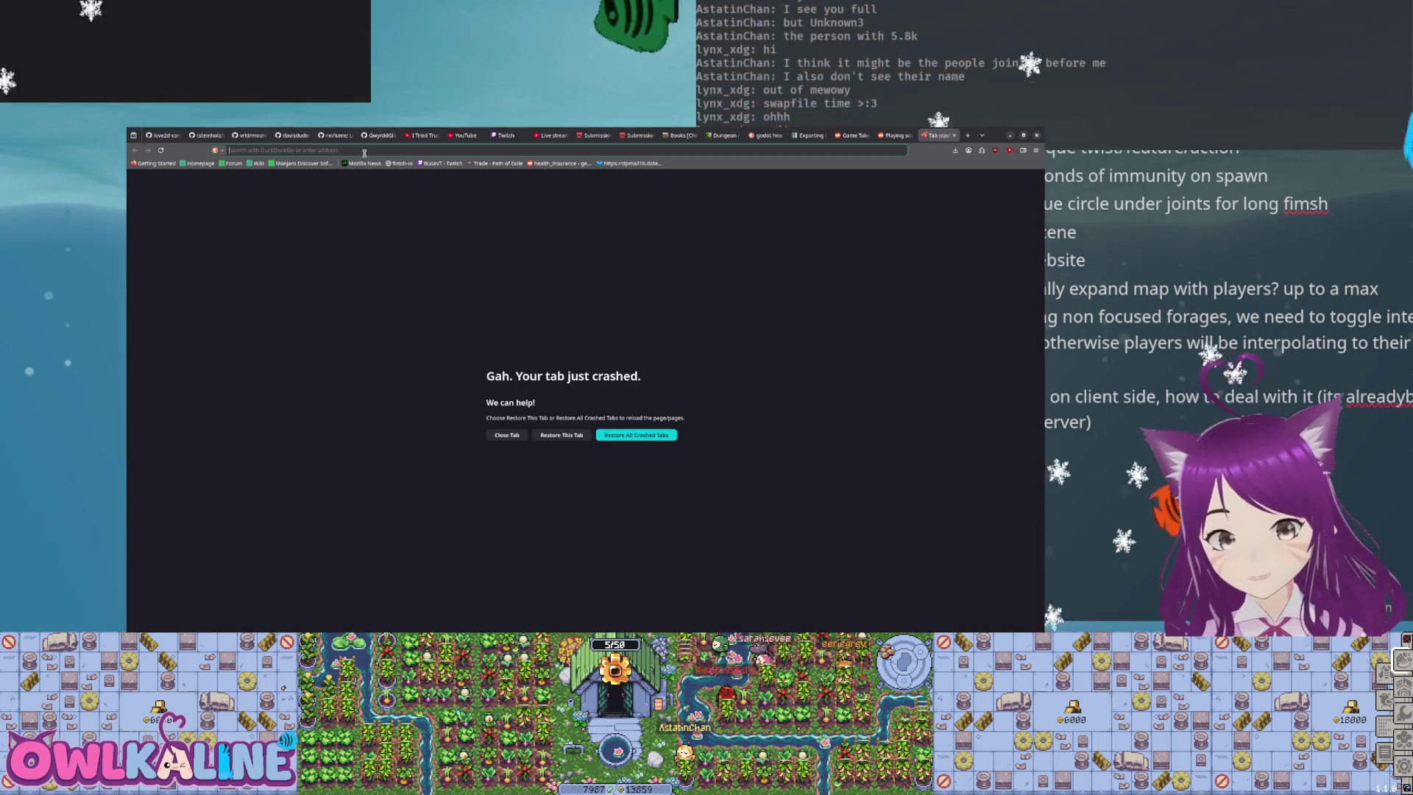
Step: Load owlkaline.com/long_fimsh/ in the crashed tab, then start a fresh tab for about:memory
key(ctrl+l)
text(owlka)
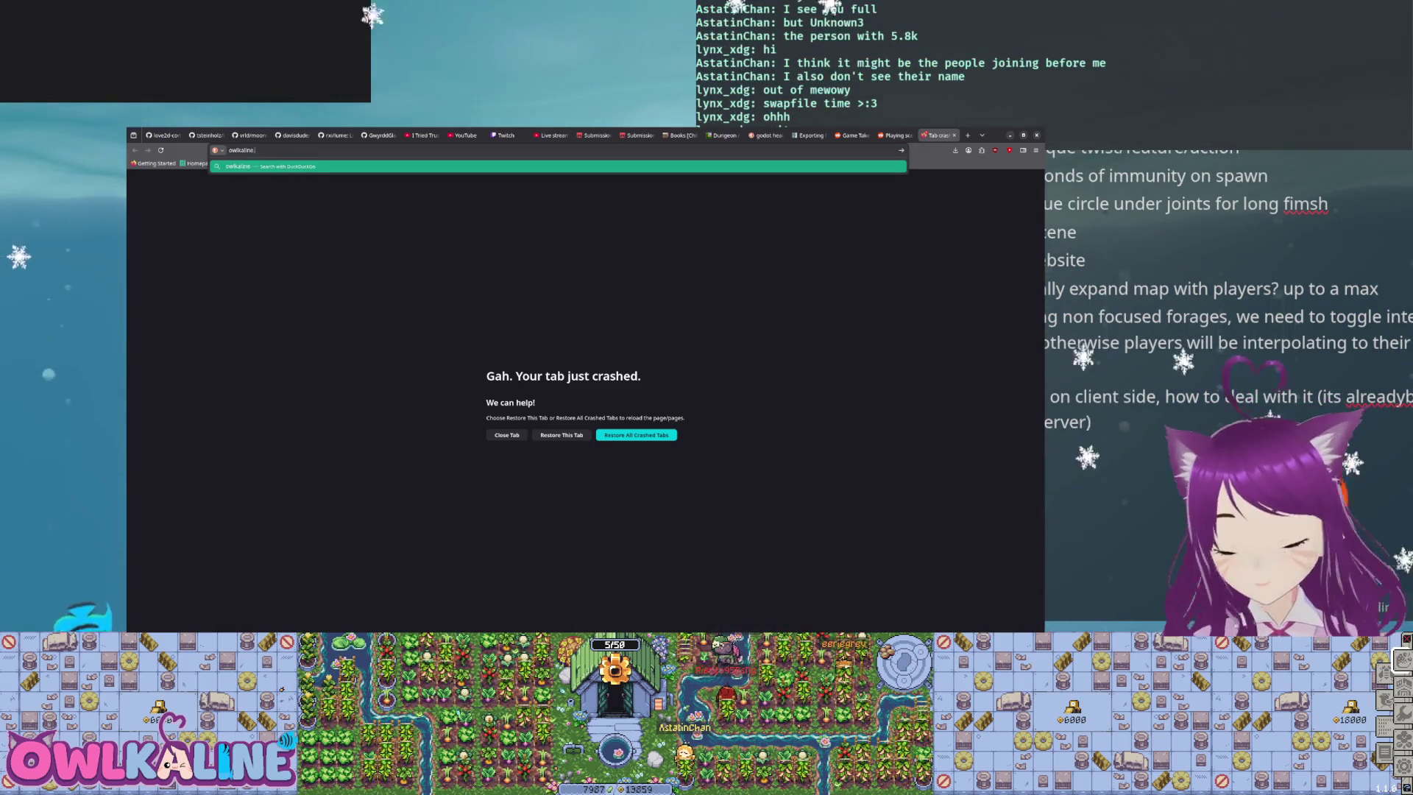
text(line)
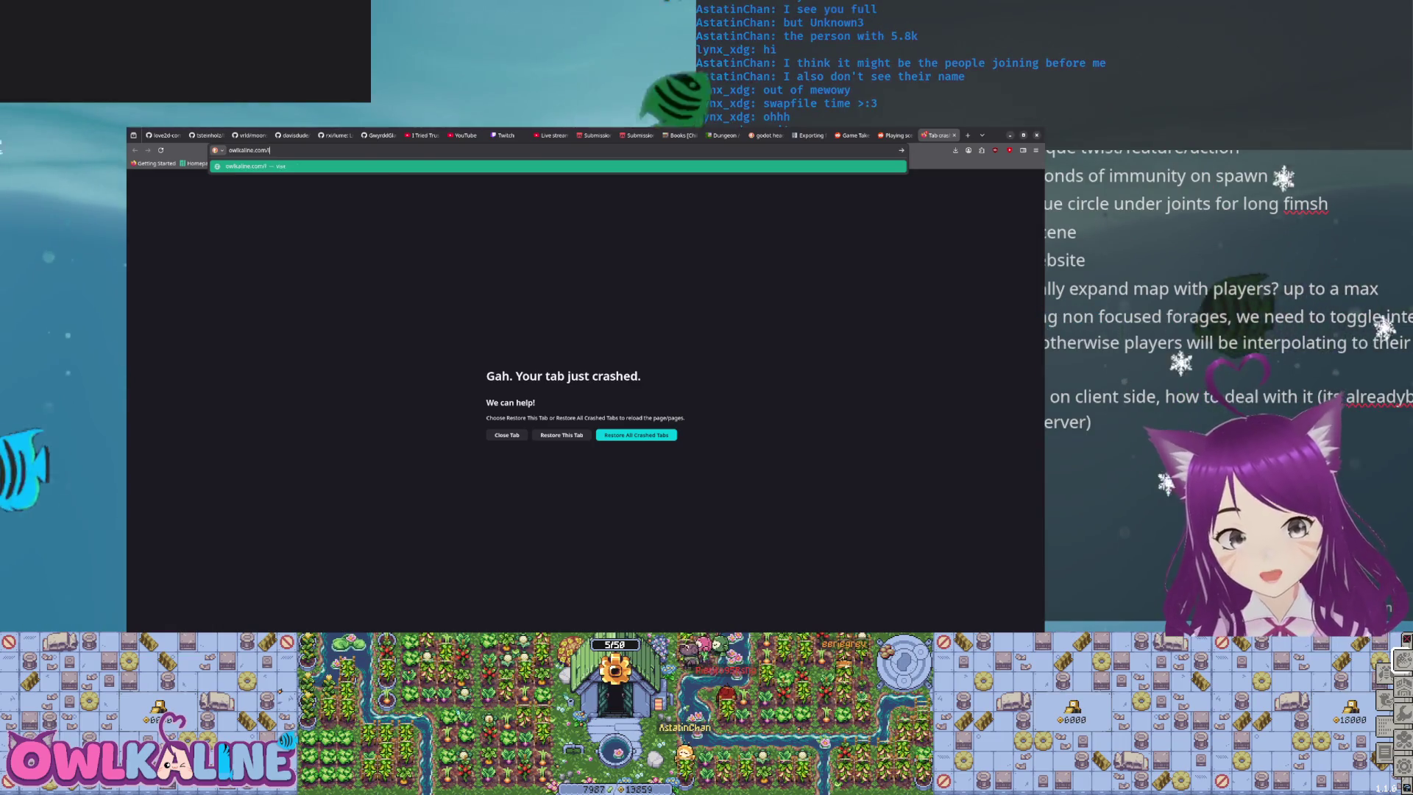
key(Return)
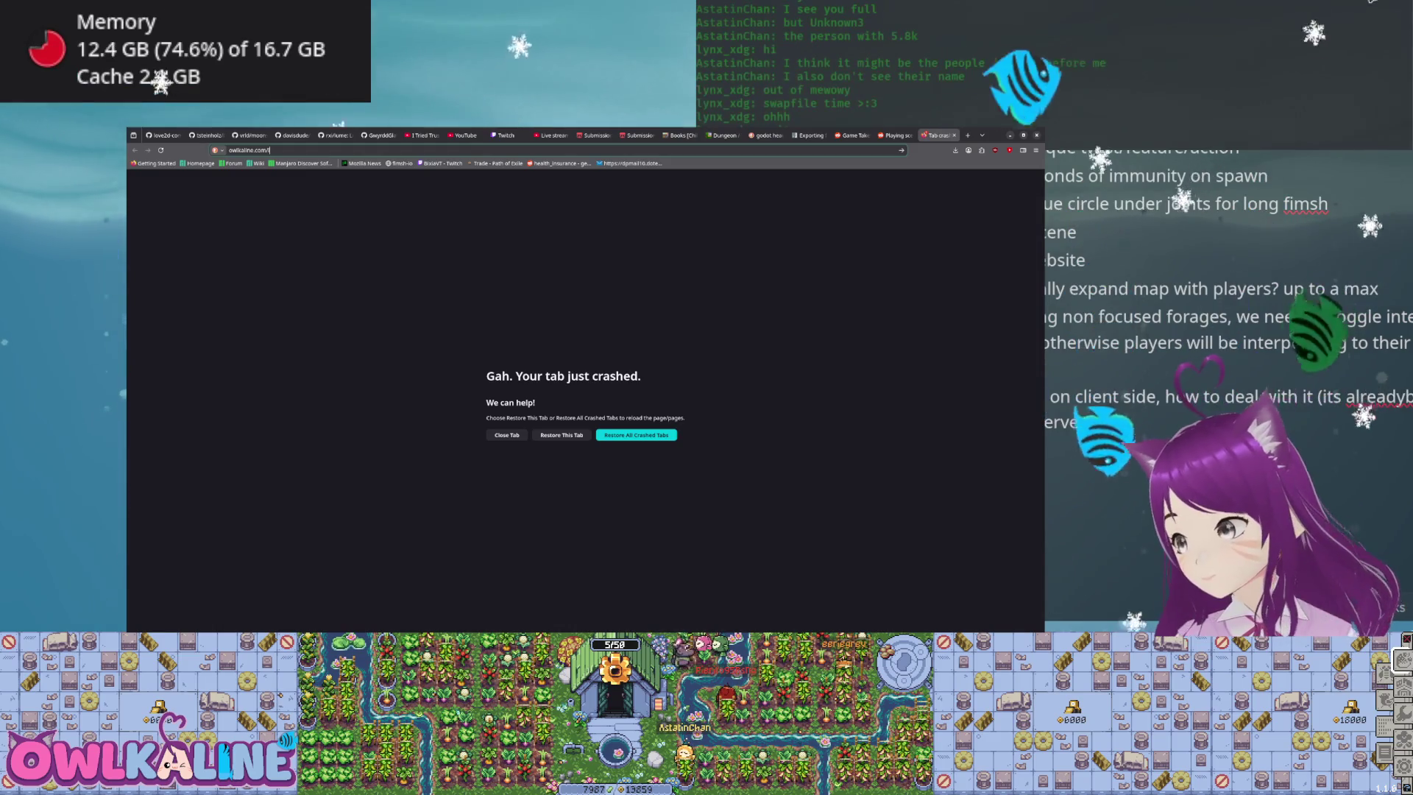
click(302, 150)
text(long_fimsh)
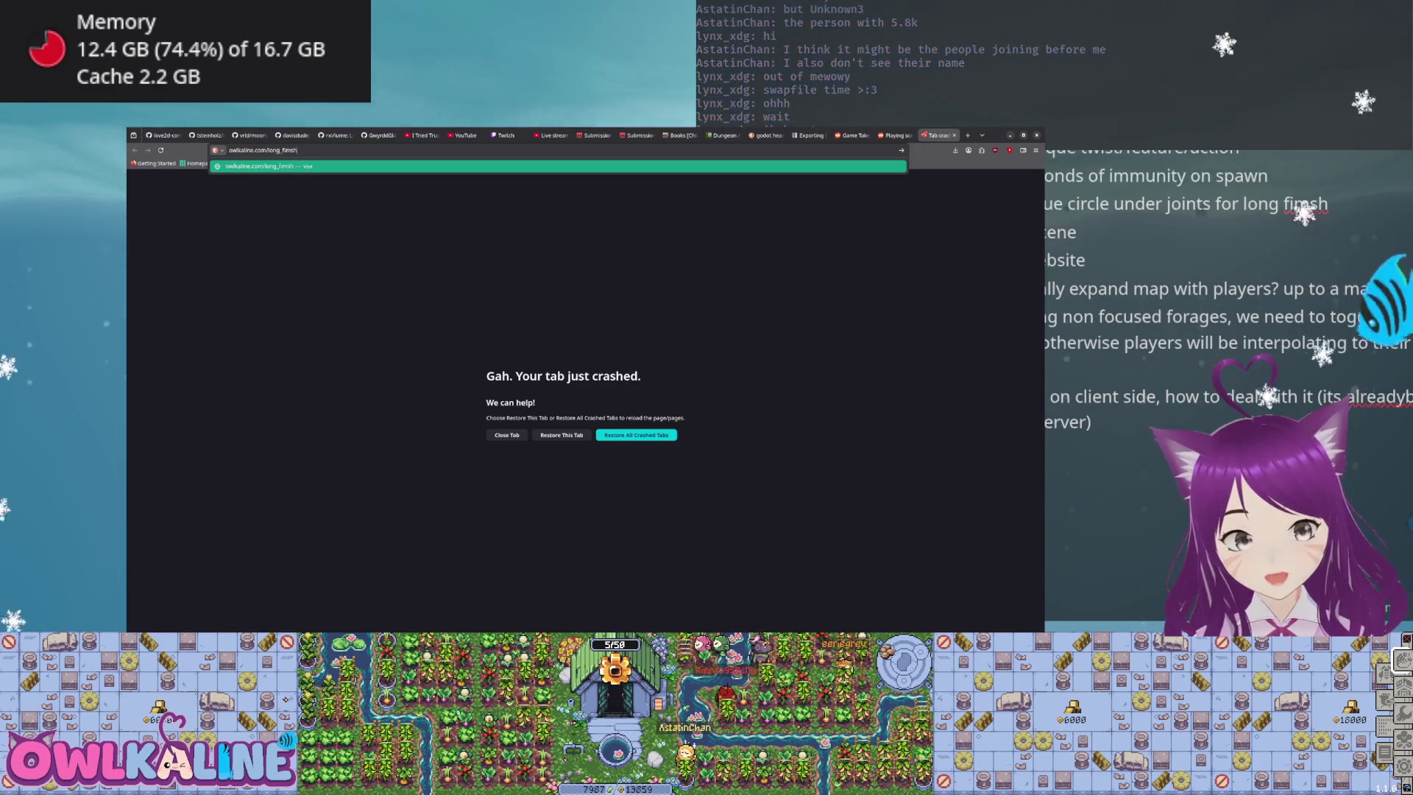
key(Return)
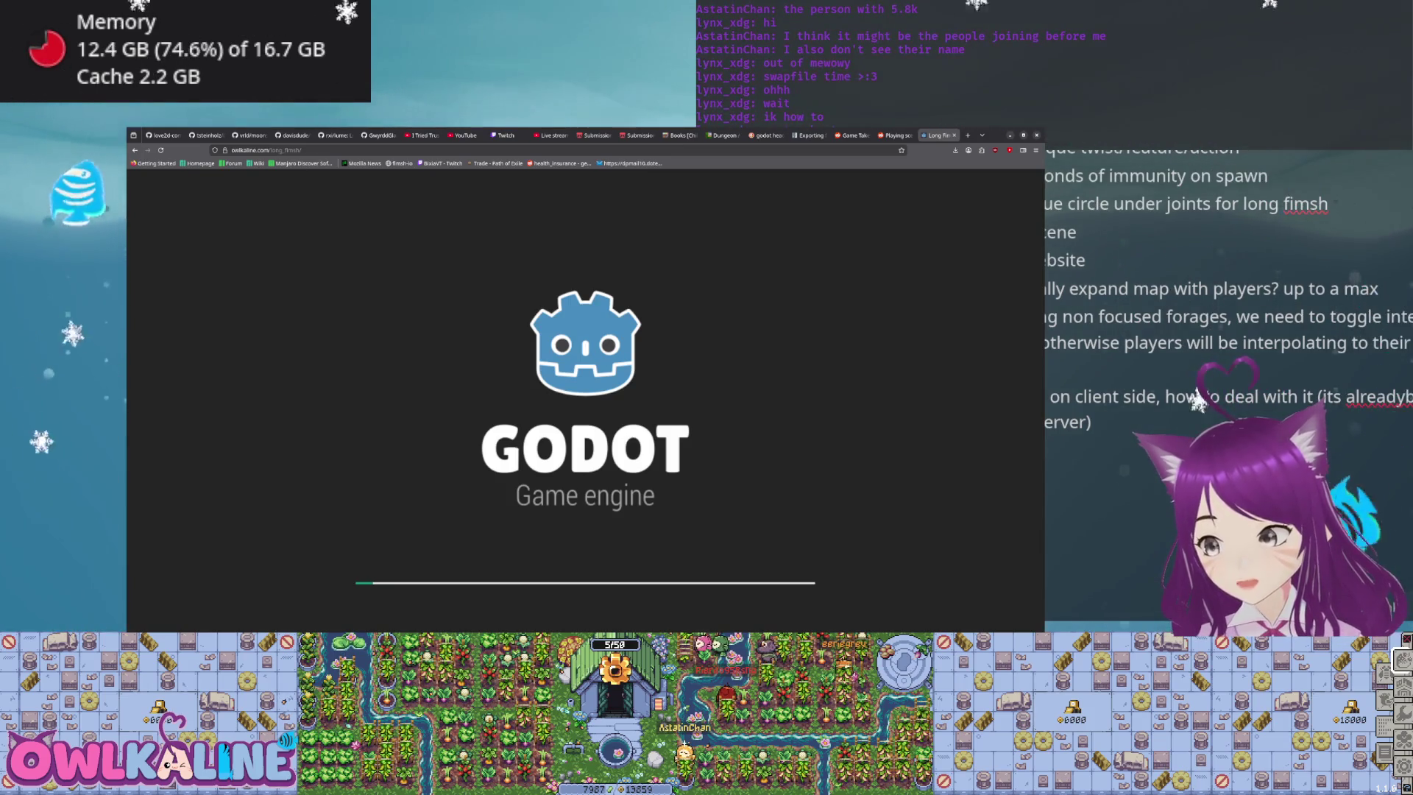
key(ctrl+t)
text(about:)
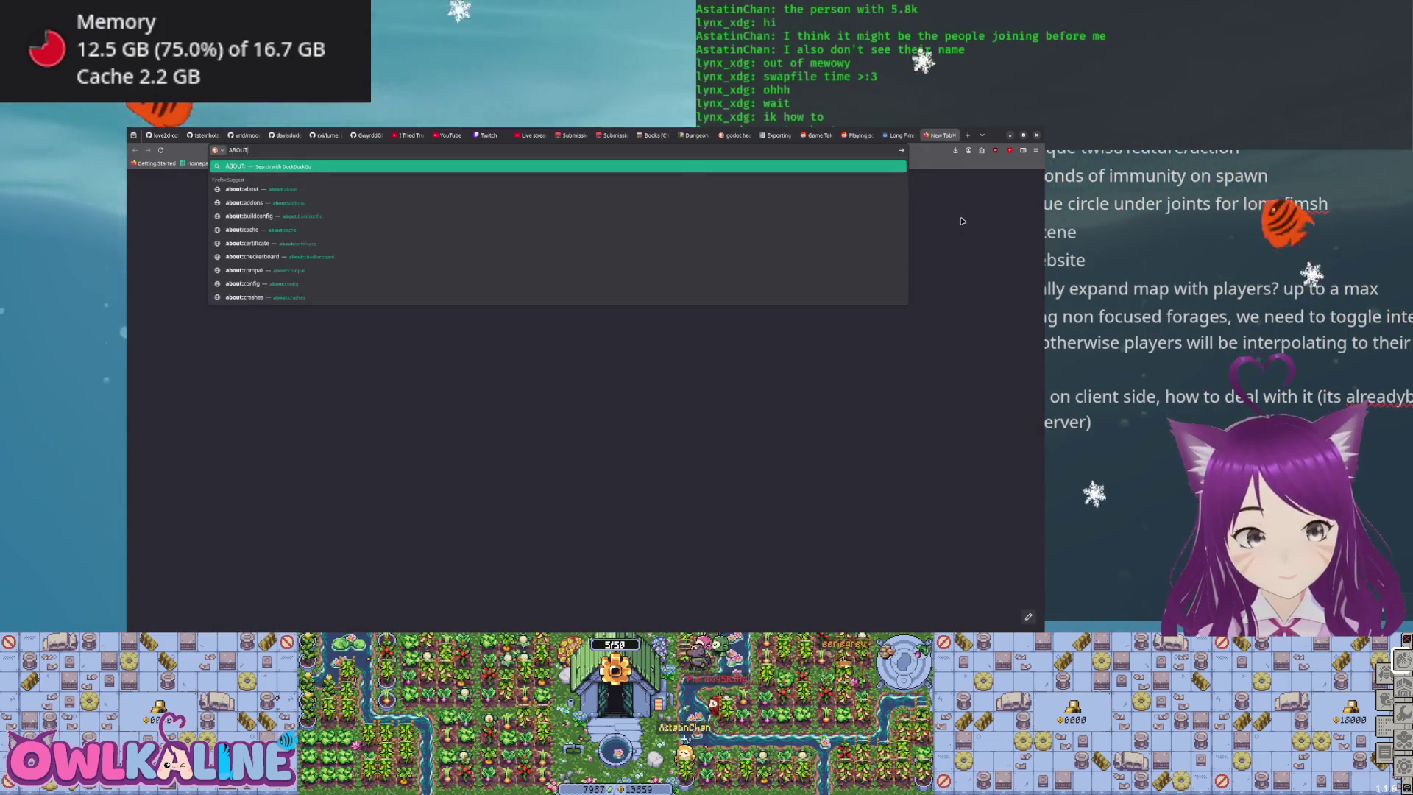
text(memory)
Step: Load the about:memory page, then close its tab to return to the loading Long Fimsh tab
key(Return)
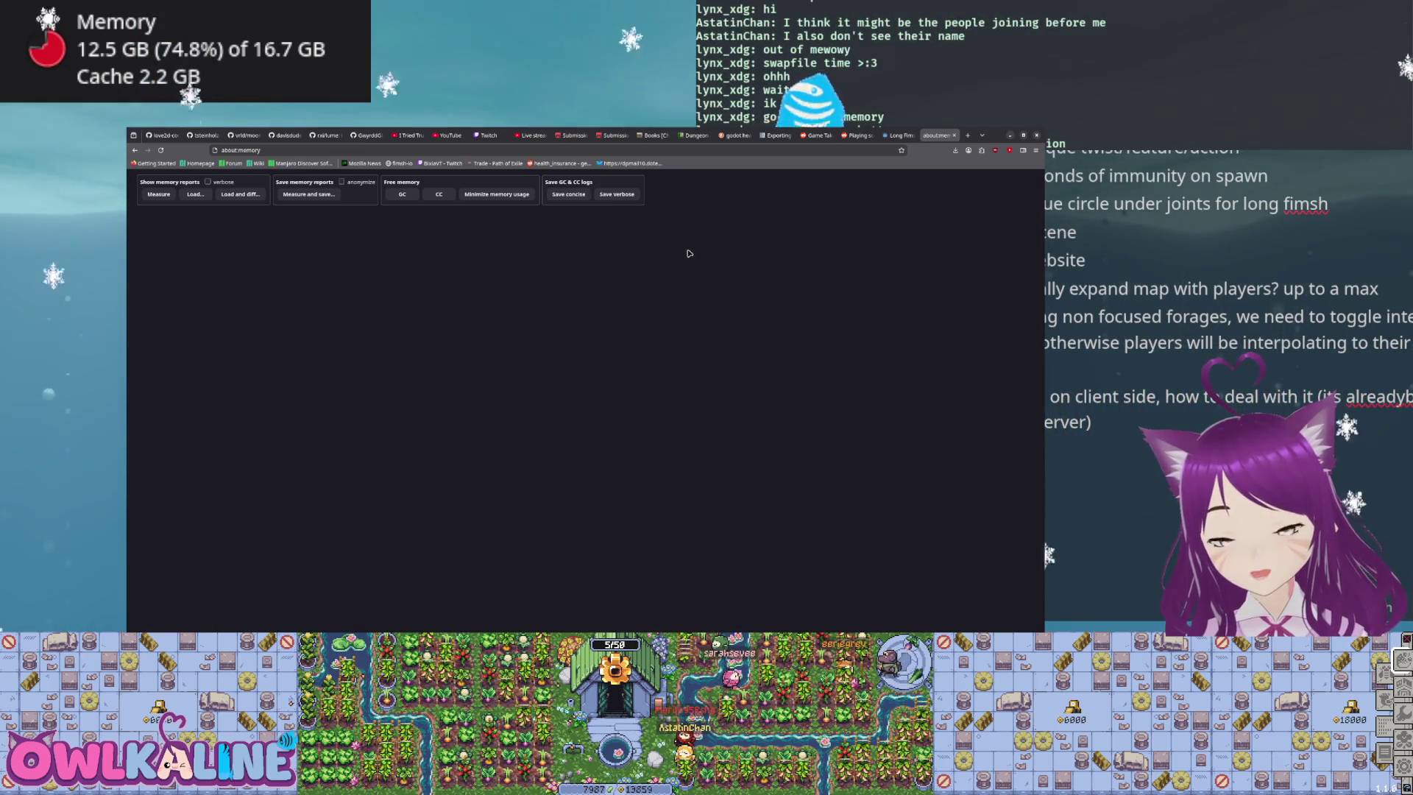
click(952, 136)
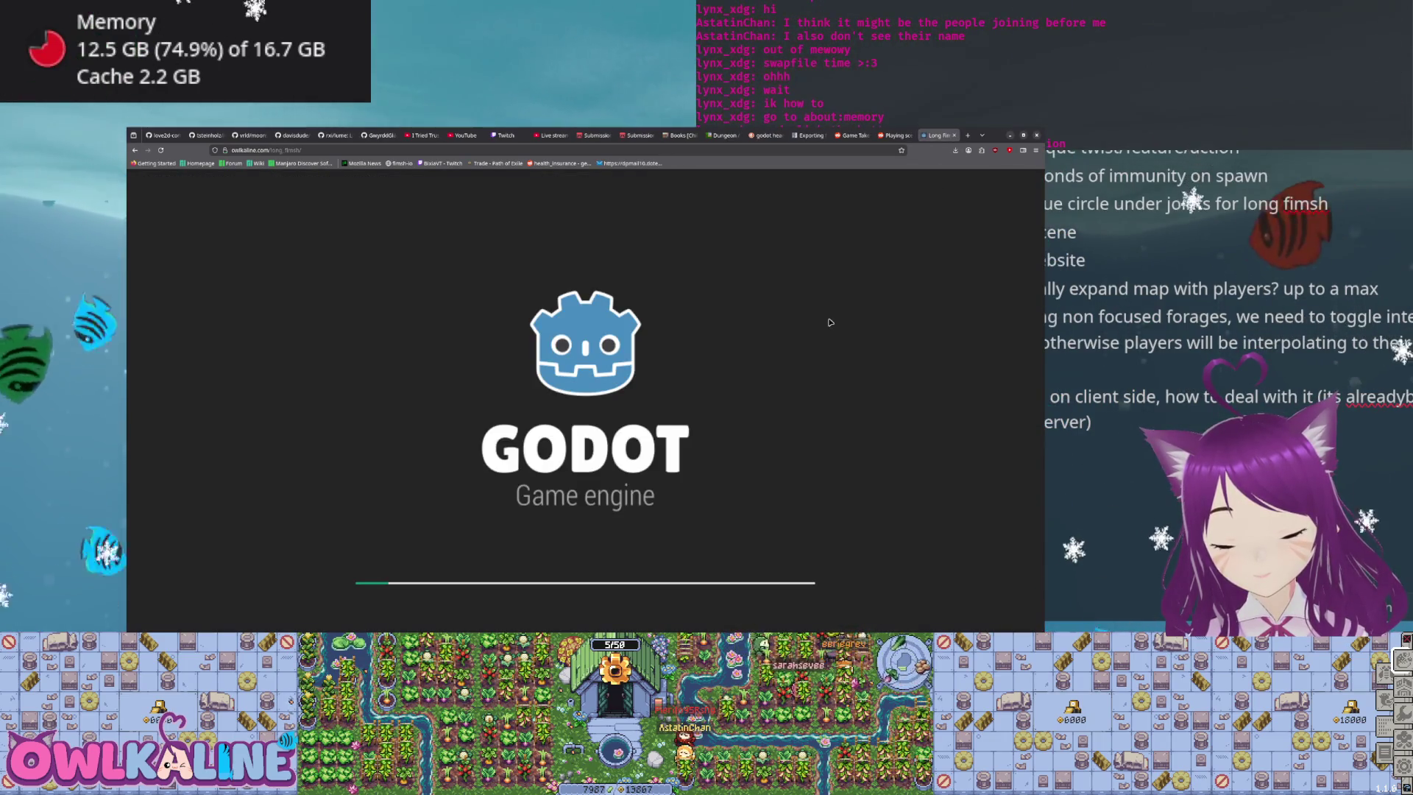